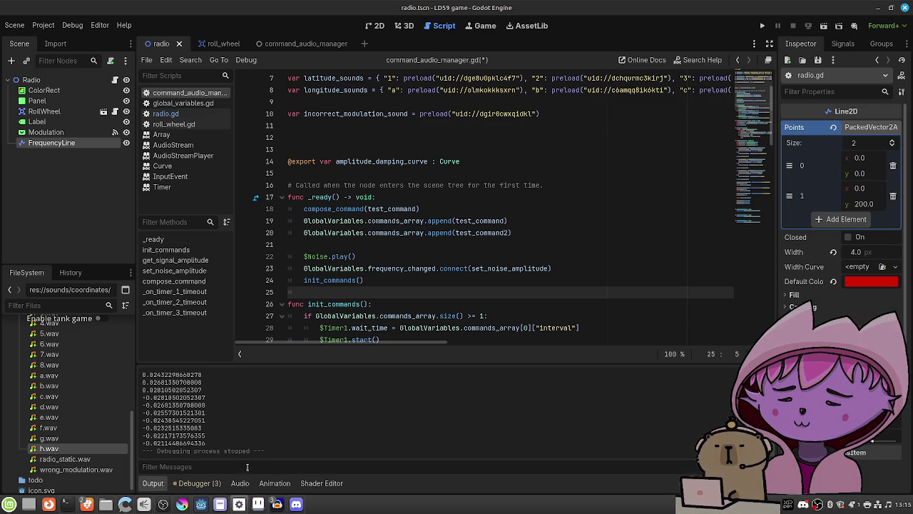
Bring the Xed design_doc window in front of Godot from the taskbar
left_click(220, 504)
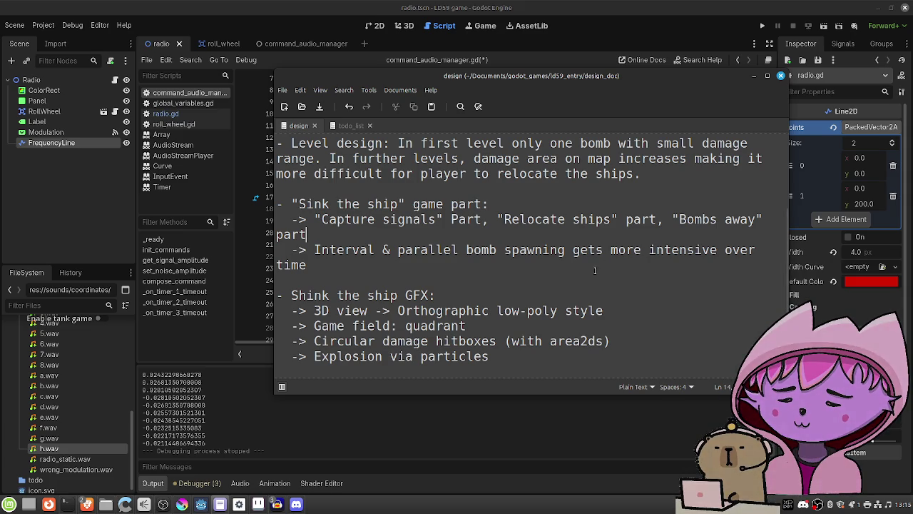
Look over the bomb spawning and ship GFX notes in the design tab
left_click(544, 280)
left_click(533, 291)
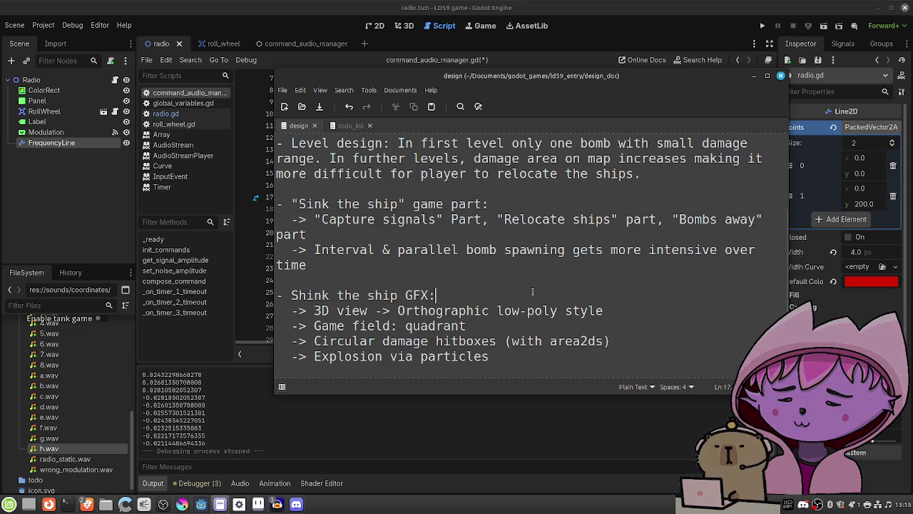
scroll(585, 287, "up", 3)
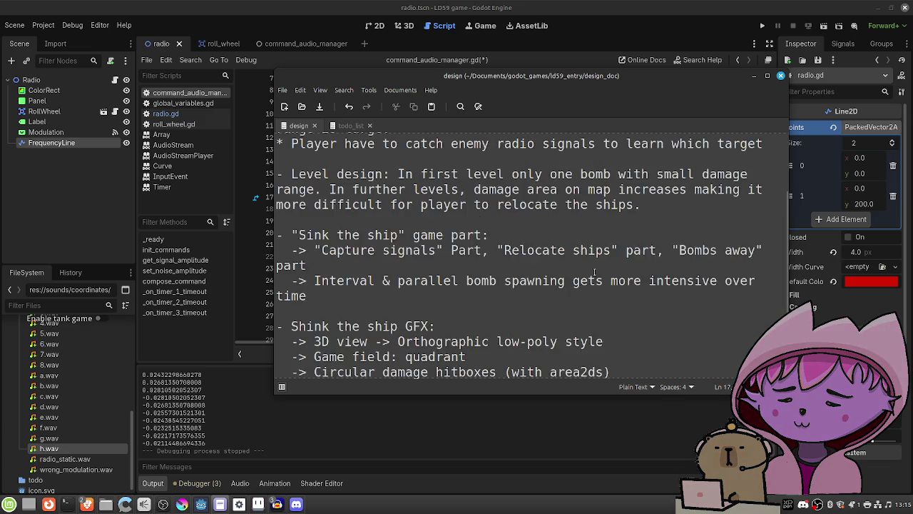
In the todo_list tab, select the Low poly ship model task and four ship logic sub-tasks
left_click(349, 126)
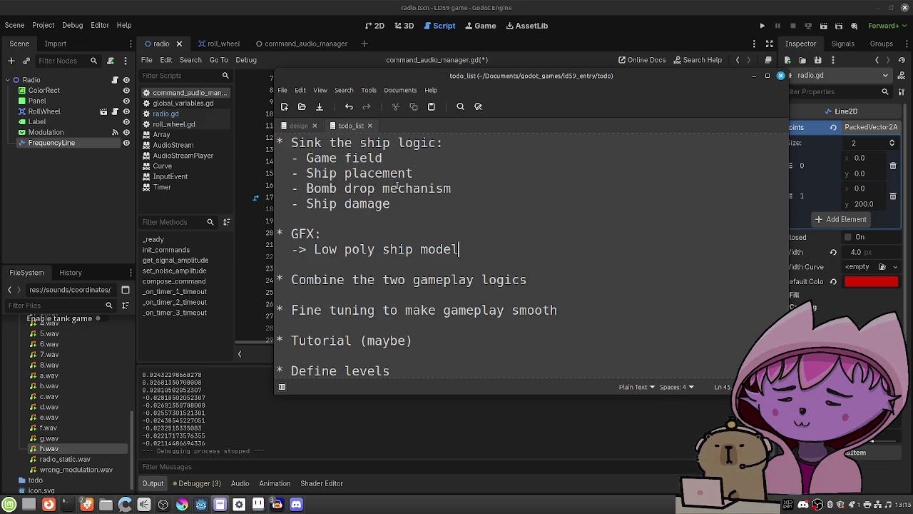
scroll(486, 247, "down", 1)
left_click_drag(459, 235, 315, 235)
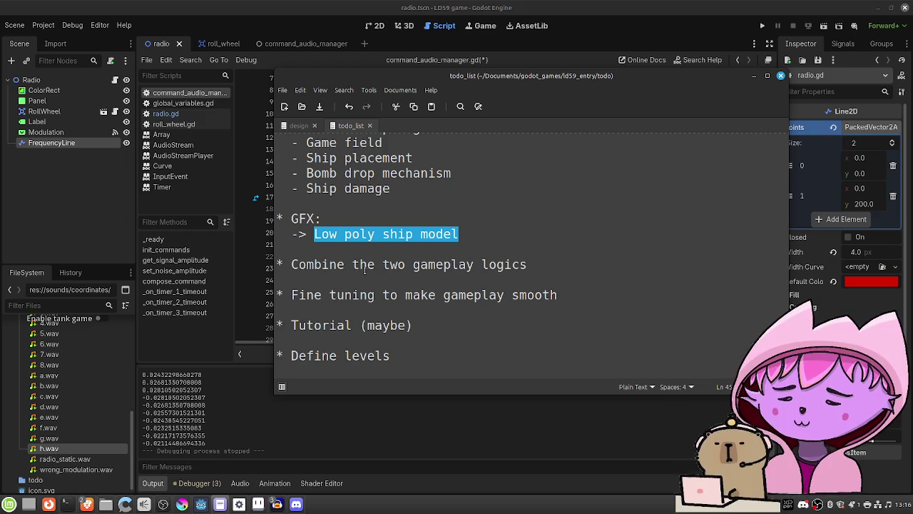
scroll(364, 270, "up", 2)
mouse_move(391, 251)
left_mouse_down()
mouse_move(307, 219)
mouse_move(306, 206)
left_mouse_up()
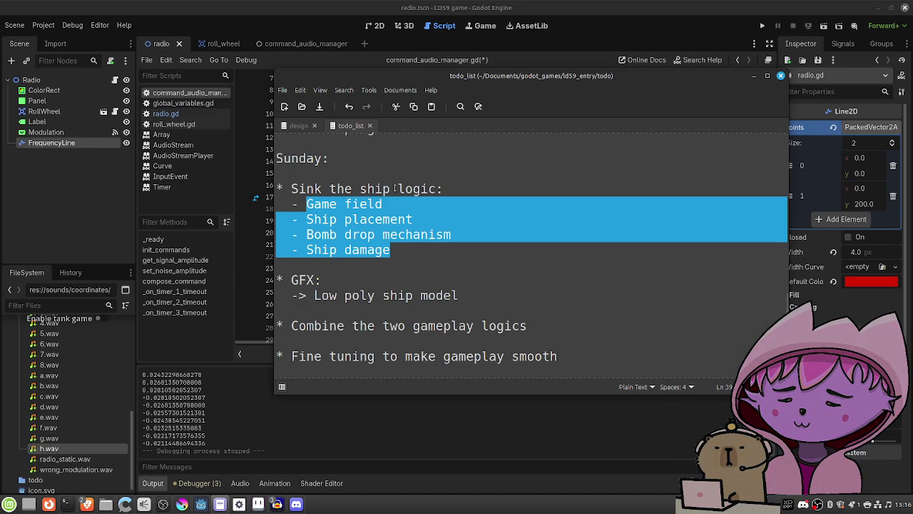
Highlight the 'Sink the ship' and 'Sunday:' lines, then return to Godot's script editor
left_click_drag(394, 189, 285, 188)
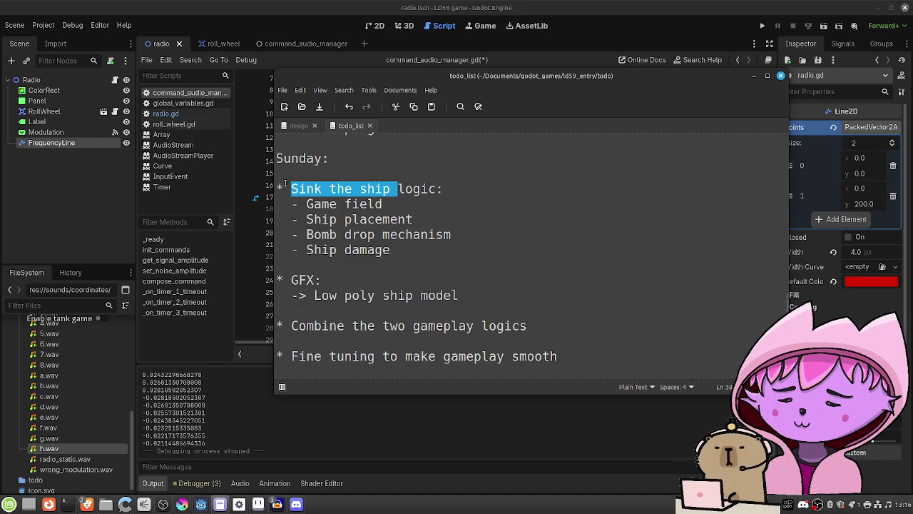
left_click(409, 247)
scroll(409, 248, "up", 2)
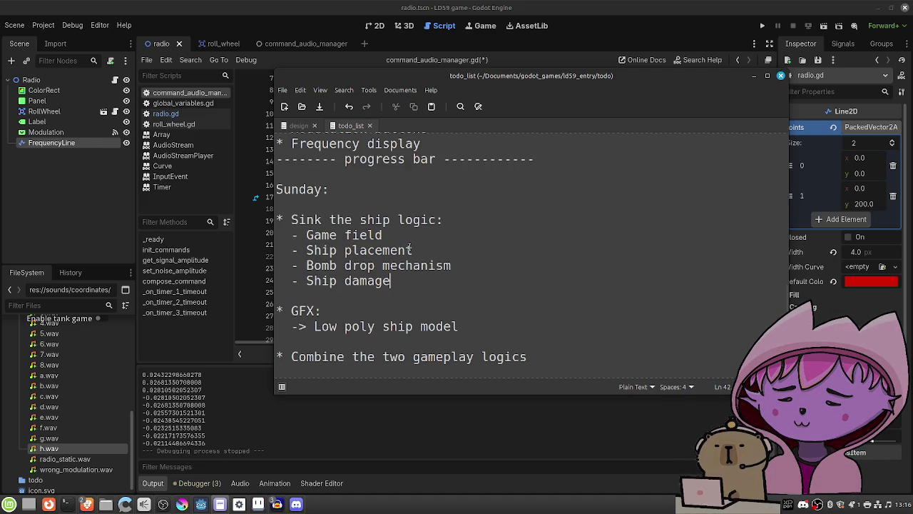
scroll(409, 248, "down", 1)
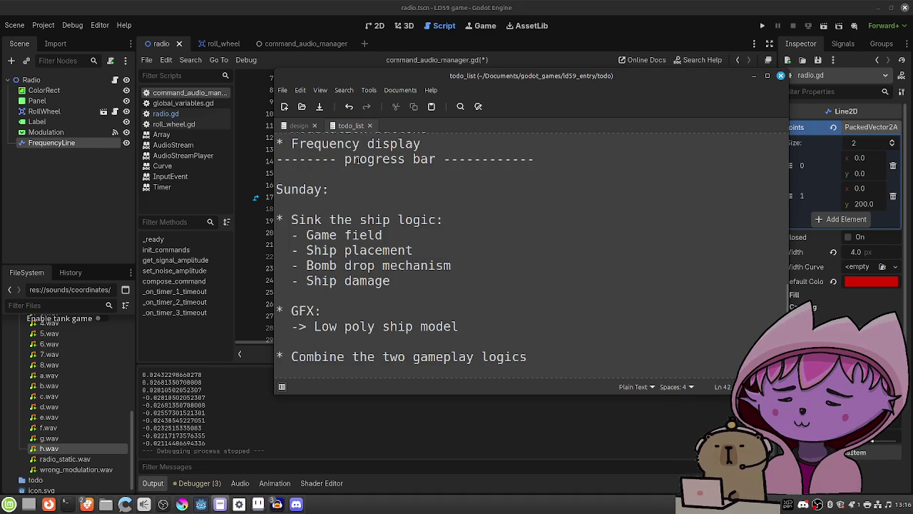
left_click_drag(337, 189, 276, 190)
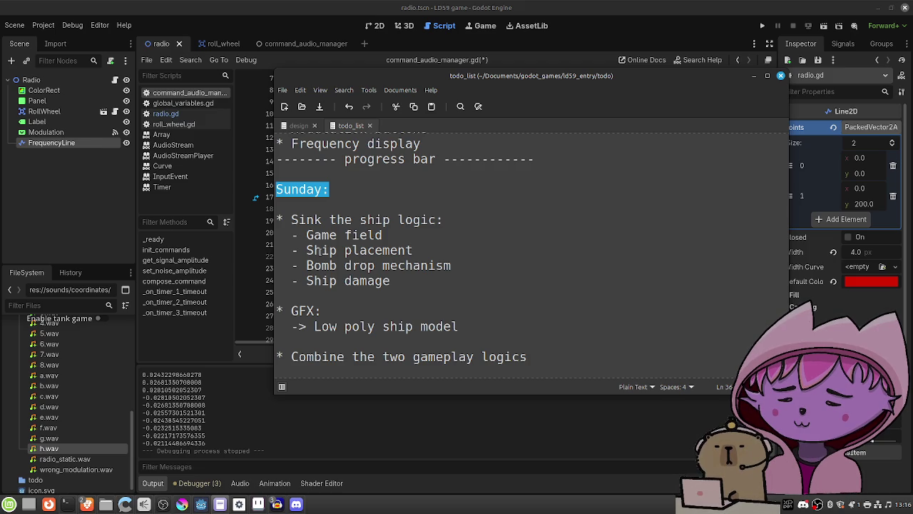
left_click(400, 61)
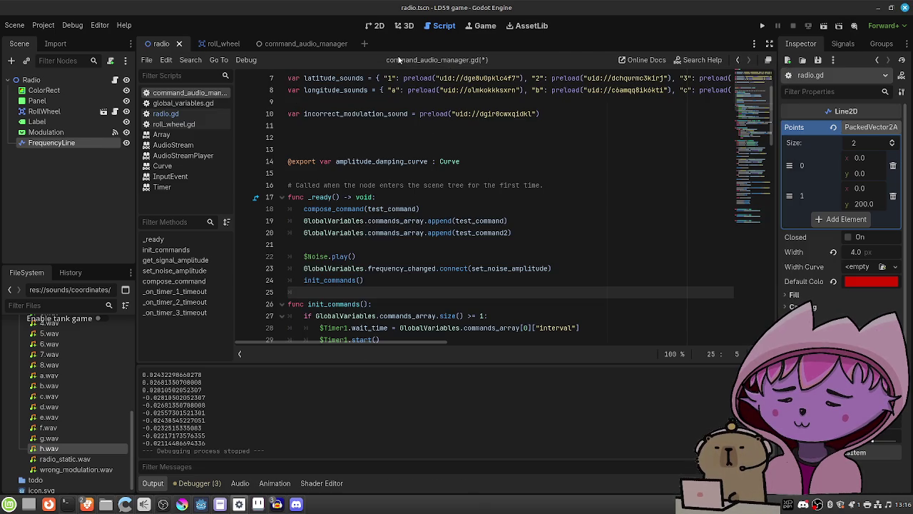
Save command_audio_manager.gd with Ctrl+S and minimize the Godot window
key("ctrl+s")
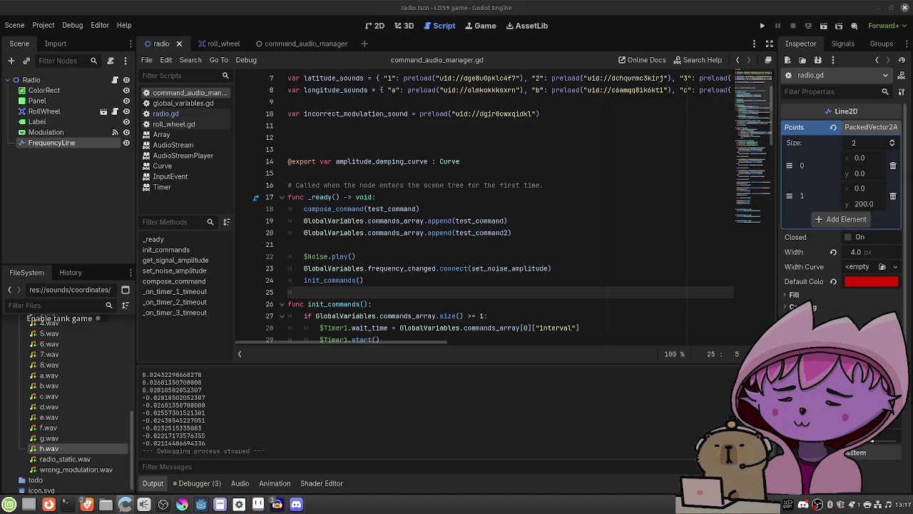
left_click(445, 260)
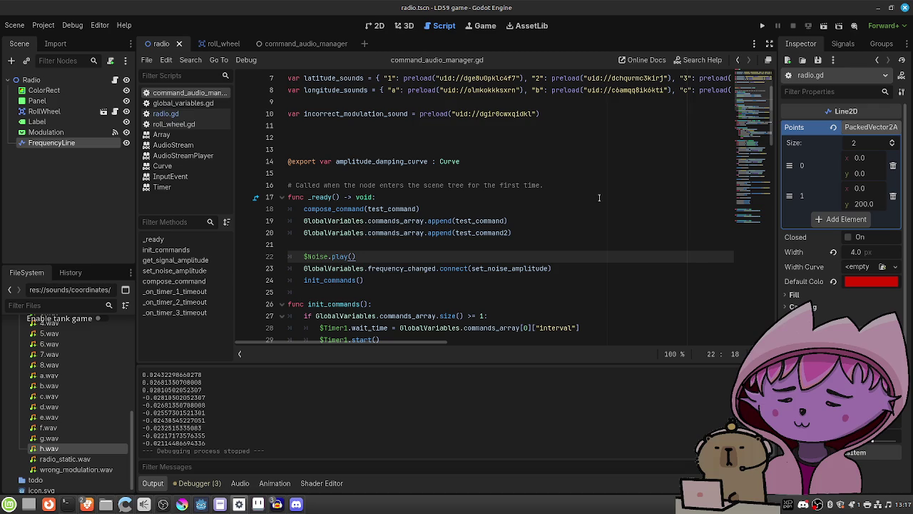
left_click(879, 13)
Open the Nemo file manager and go up to the /home folder
left_click(468, 186)
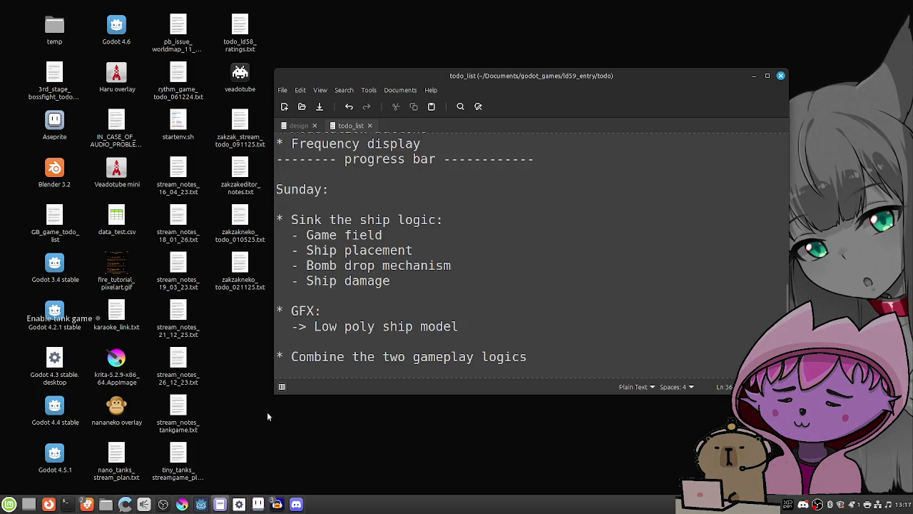
left_click(106, 504)
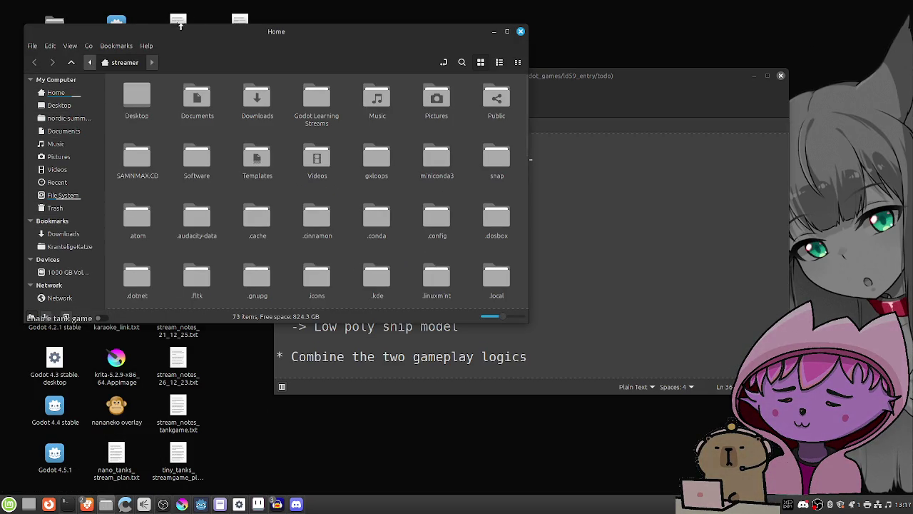
left_click_drag(194, 31, 235, 39)
left_click(132, 71)
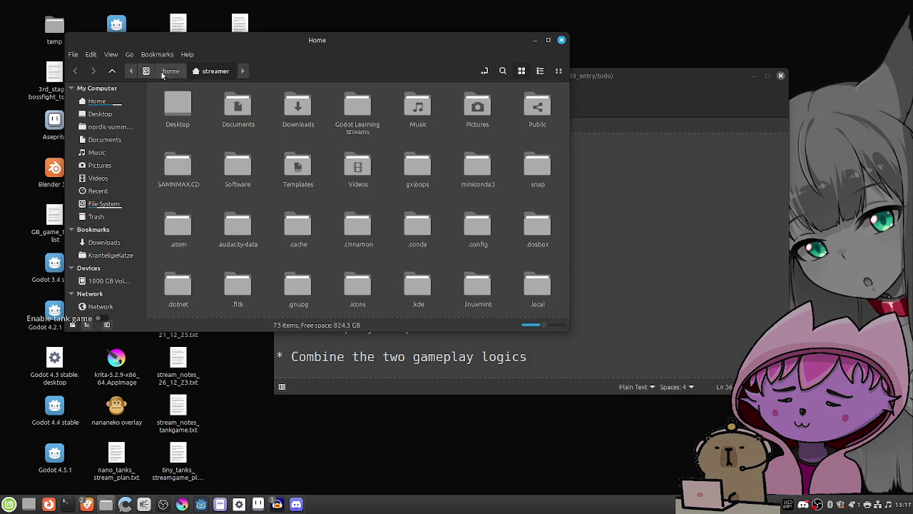
left_click(171, 71)
Browse home > Software > blender-4.5.3-linux-x64 and select the blender executable
double_click(236, 106)
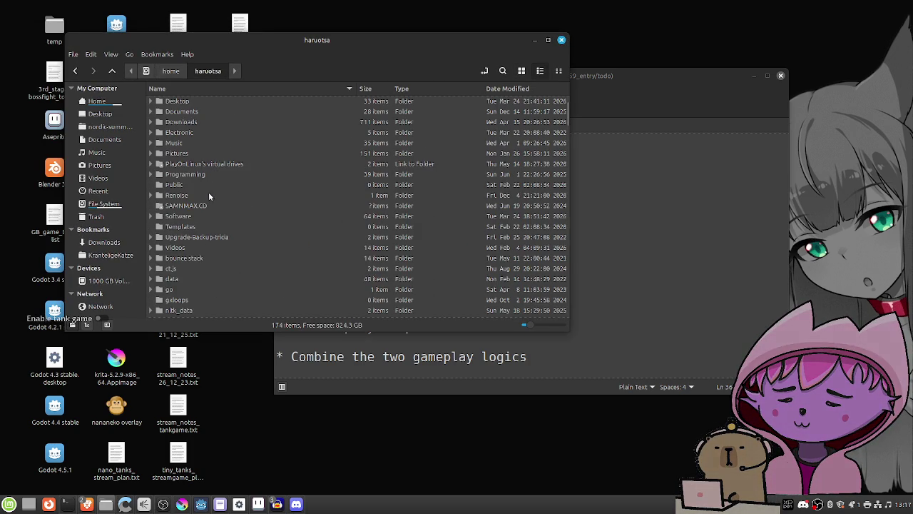
double_click(207, 215)
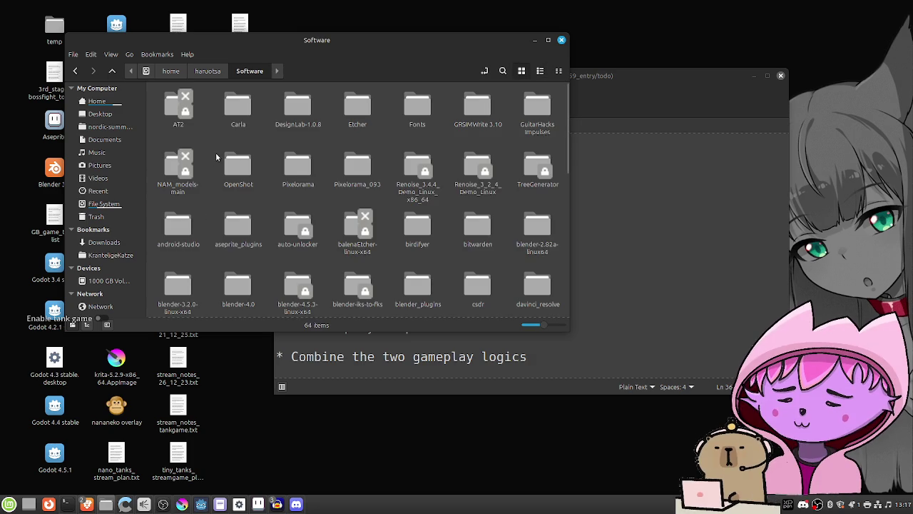
scroll(216, 157, "down", 2)
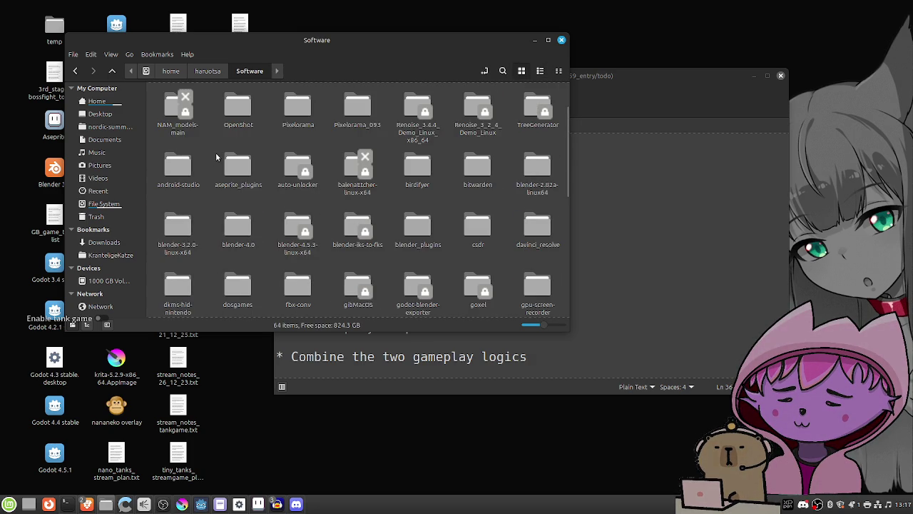
double_click(300, 235)
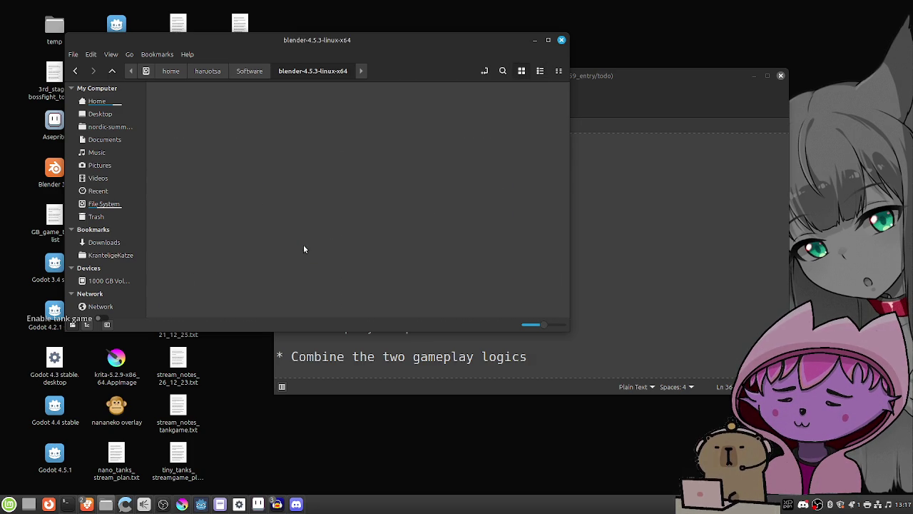
left_click(477, 106)
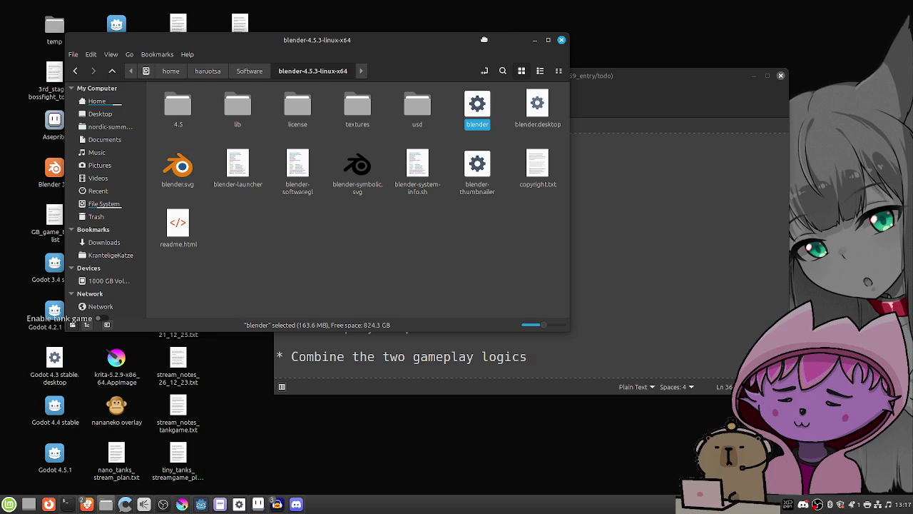
left_click_drag(484, 40, 488, 47)
left_click(538, 47)
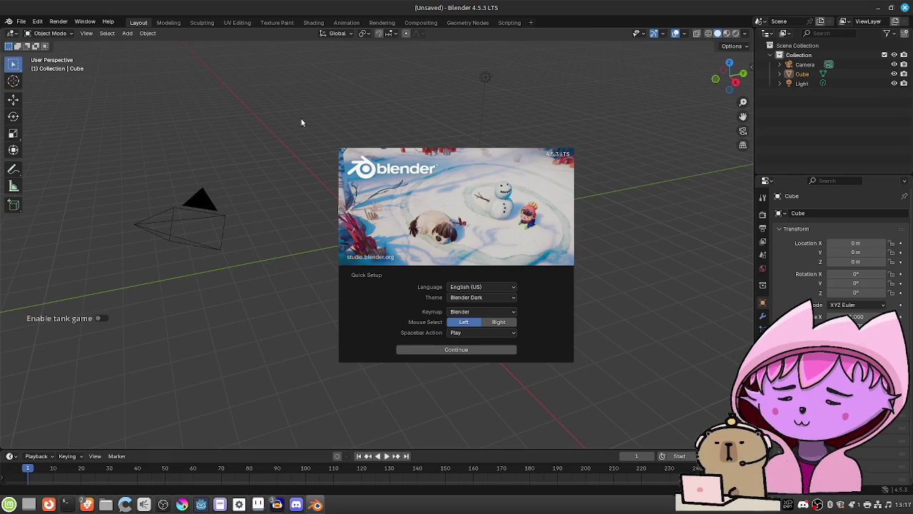
Accept the Quick Setup defaults, dismiss the splash, and orbit around the default cube
left_click(469, 349)
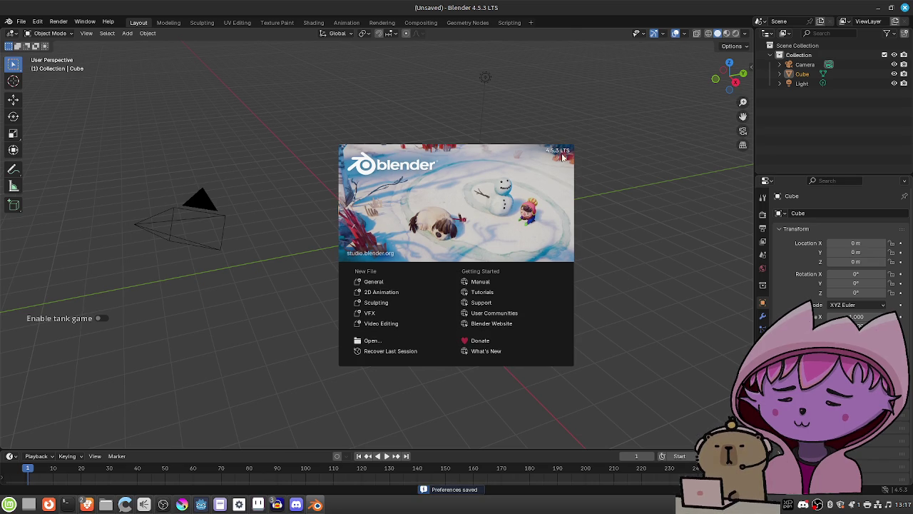
left_click(478, 121)
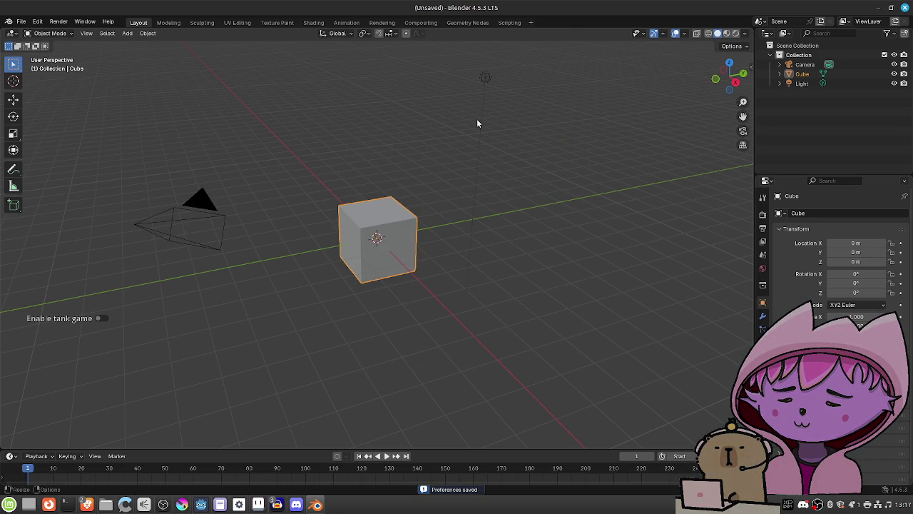
mouse_move(328, 277)
left_mouse_down()
mouse_move(449, 275)
mouse_move(440, 287)
left_mouse_up()
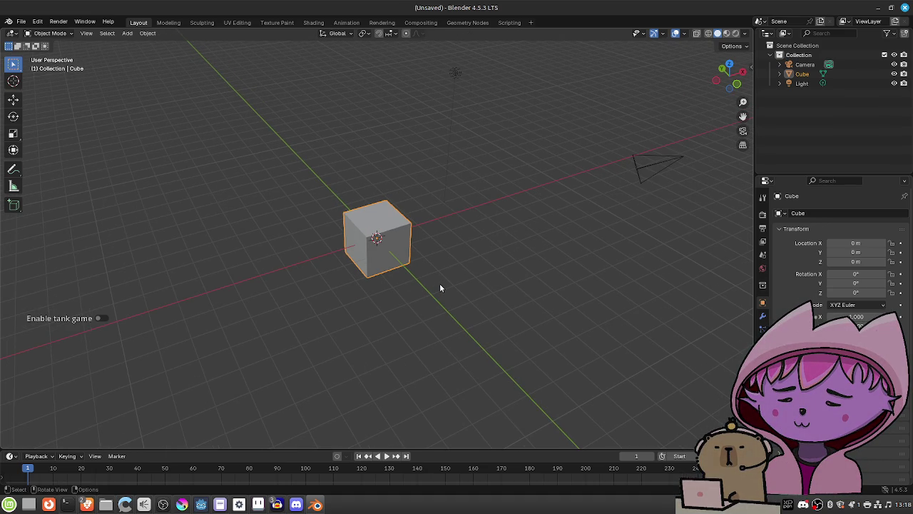
mouse_move(420, 259)
left_mouse_down()
mouse_move(420, 271)
mouse_move(400, 271)
mouse_move(411, 271)
left_mouse_up()
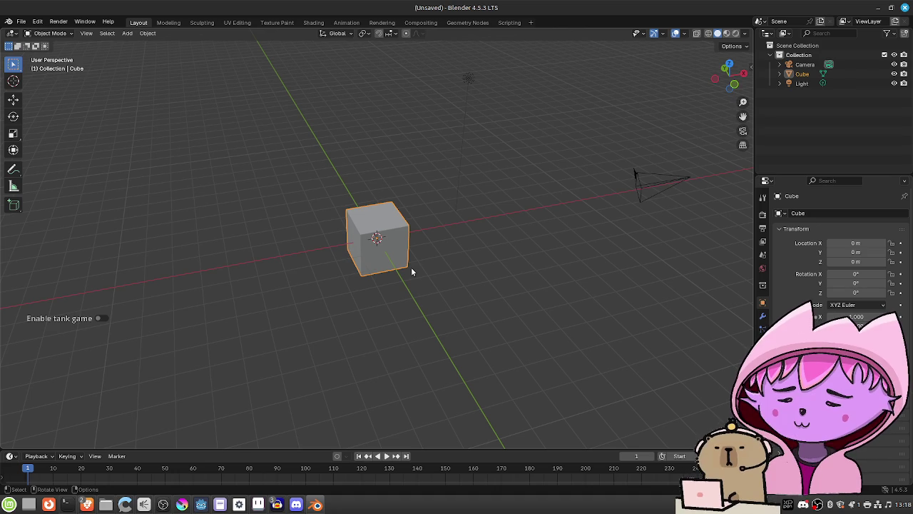
mouse_move(395, 266)
left_mouse_down()
mouse_move(386, 283)
mouse_move(389, 265)
left_mouse_up()
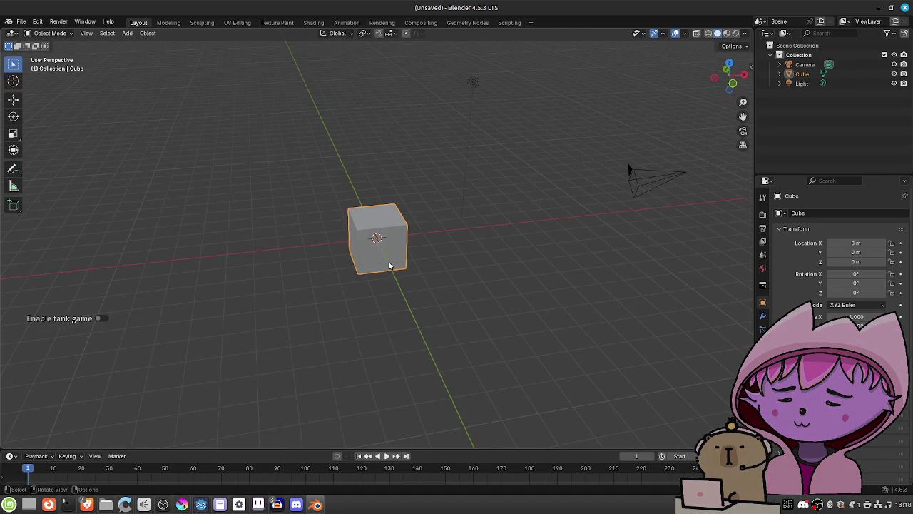
Stretch the cube along X into a long block, about 4.5 scale
key("s")
key("y")
key("x")
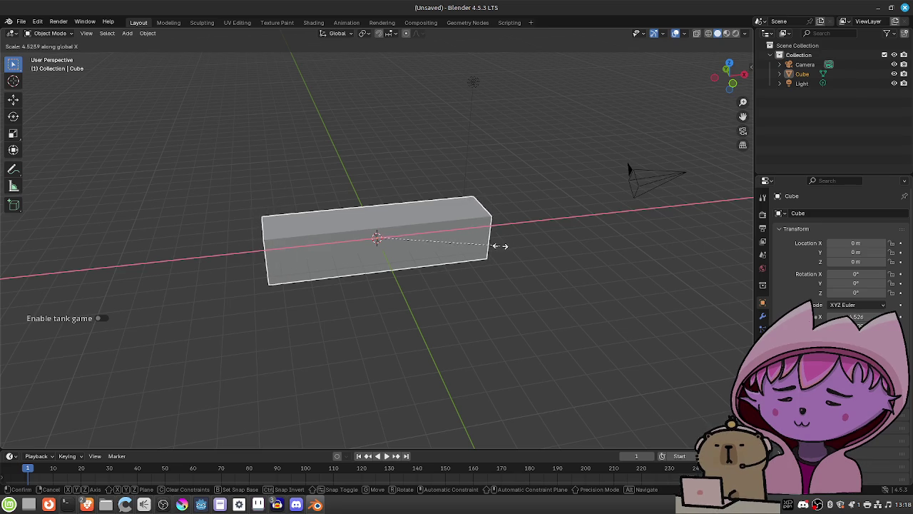
left_click(499, 247)
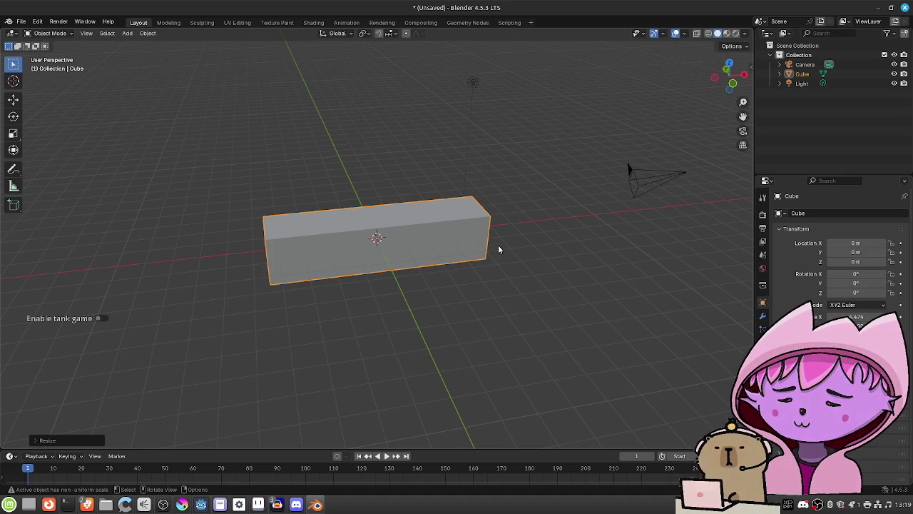
mouse_move(336, 333)
left_mouse_down()
mouse_move(404, 319)
mouse_move(422, 310)
mouse_move(421, 289)
left_mouse_up()
Scale the block along Y to set its width, then enter Edit Mode
key("s")
key("y")
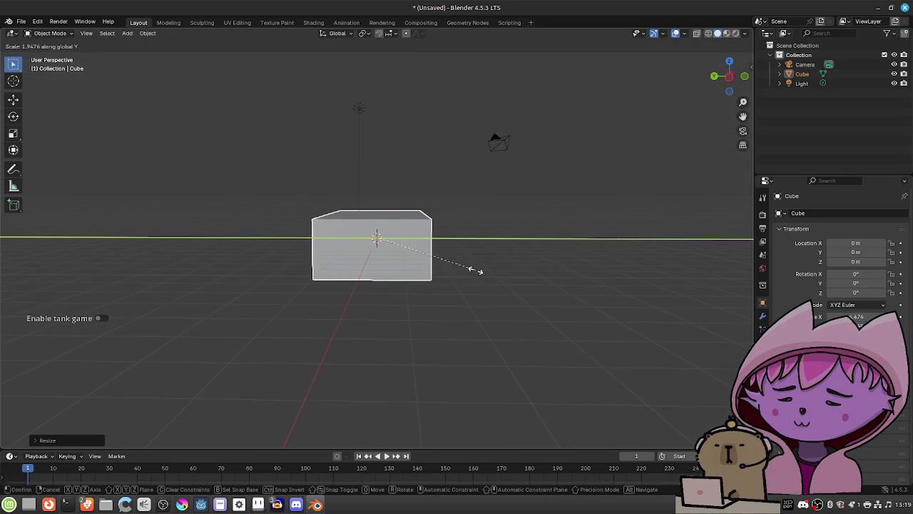
left_click(485, 267)
mouse_move(485, 267)
left_mouse_down()
mouse_move(319, 319)
mouse_move(310, 295)
mouse_move(452, 290)
mouse_move(413, 276)
mouse_move(435, 270)
mouse_move(374, 290)
mouse_move(351, 267)
mouse_move(347, 306)
mouse_move(338, 285)
mouse_move(332, 291)
left_mouse_up()
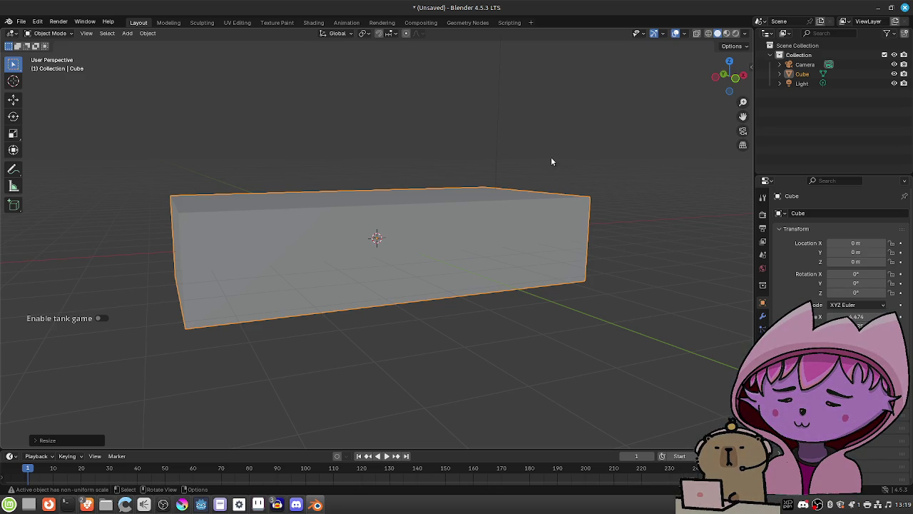
key("super")
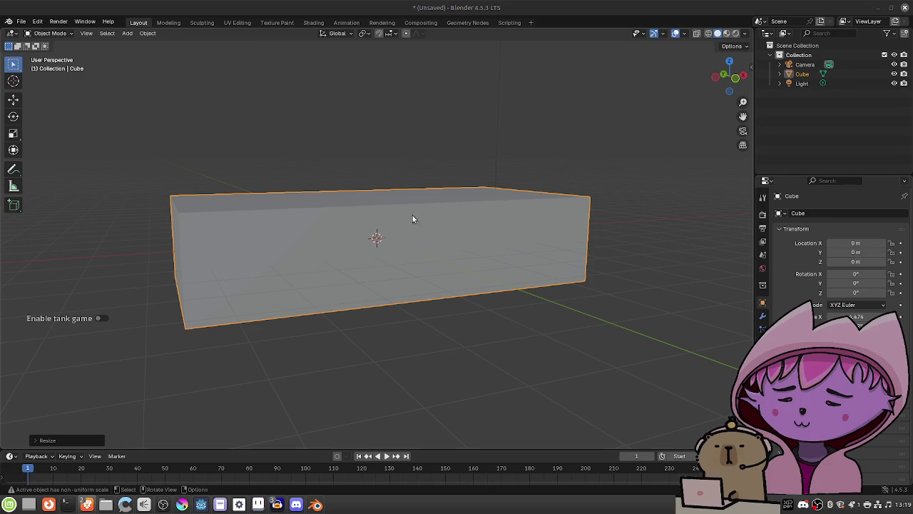
key("Tab")
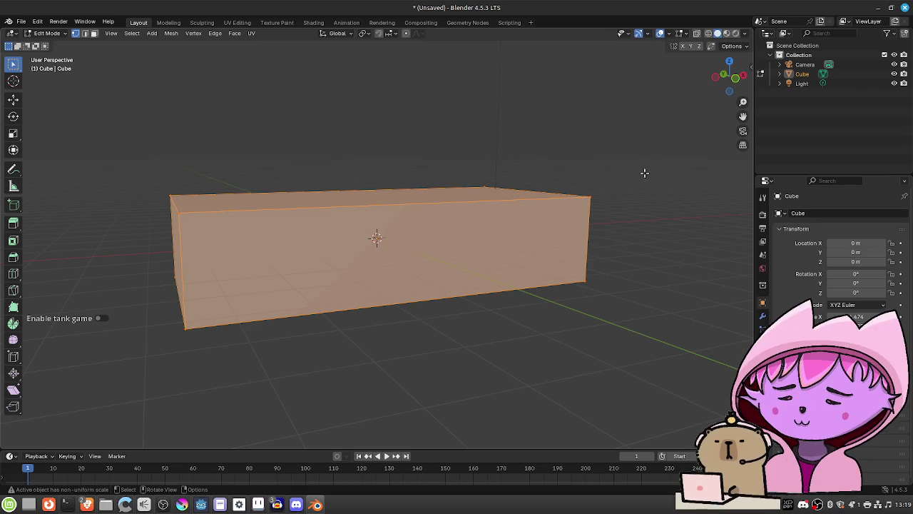
Start a Ctrl+R loop cut around the box, cancelling and retrying from better angles
key("ctrl+r")
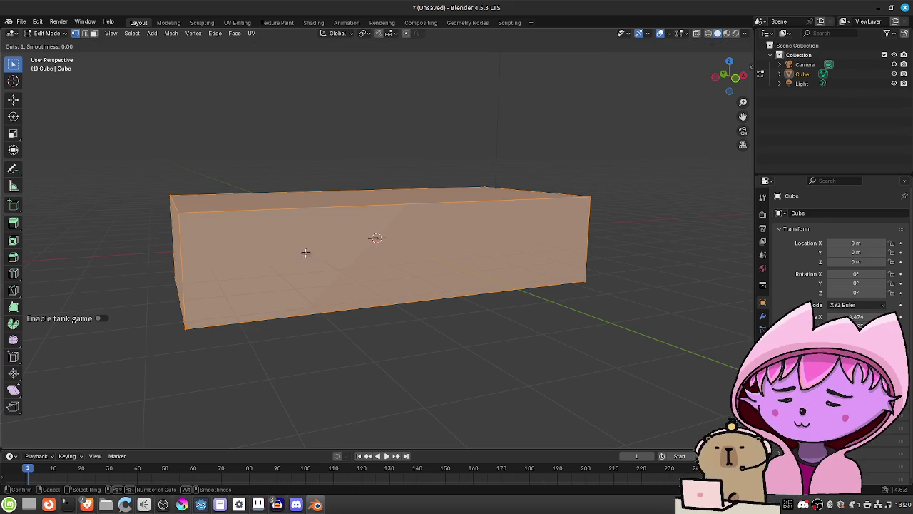
key("Escape")
mouse_move(335, 279)
left_mouse_down()
mouse_move(320, 262)
mouse_move(339, 249)
left_mouse_up()
key("ctrl+r")
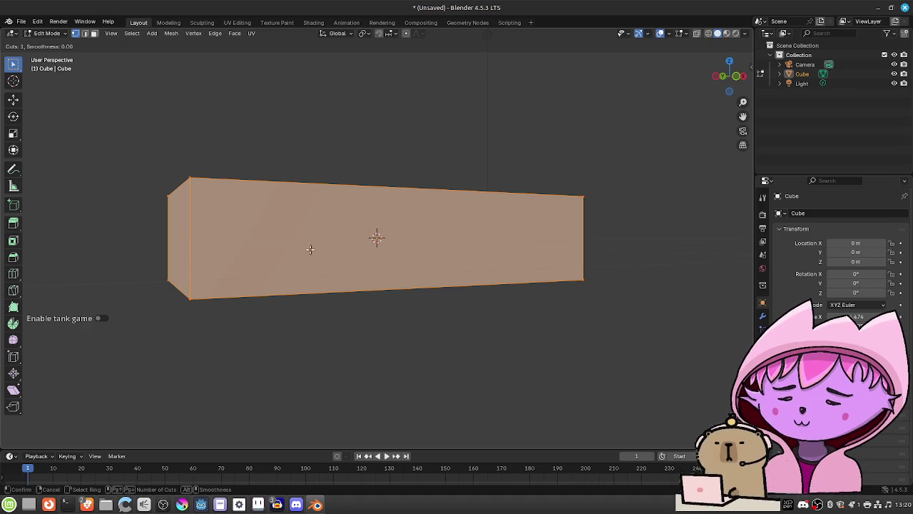
key("Escape")
mouse_move(307, 242)
left_mouse_down()
mouse_move(349, 271)
mouse_move(352, 261)
left_mouse_up()
key("ctrl+r")
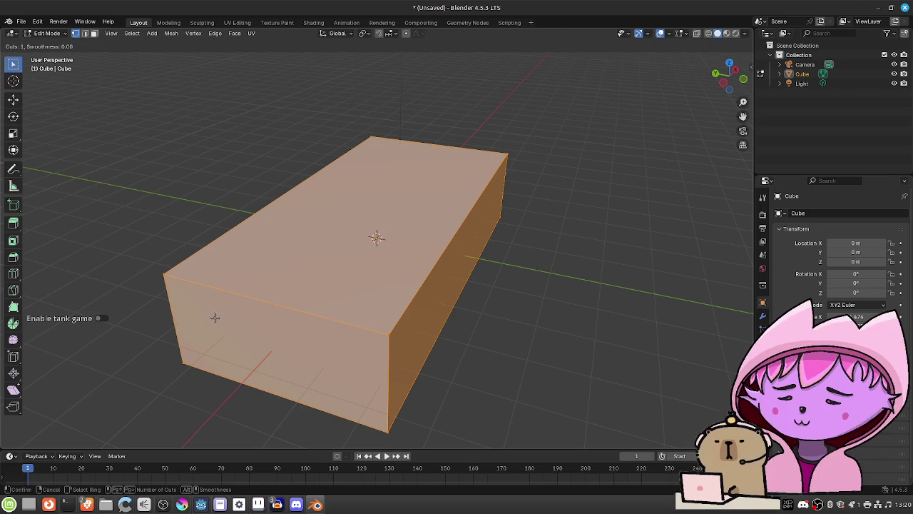
Place a 2-cut loop cut, adding two horizontal edge loops around the box
scroll(184, 313, "up", 4)
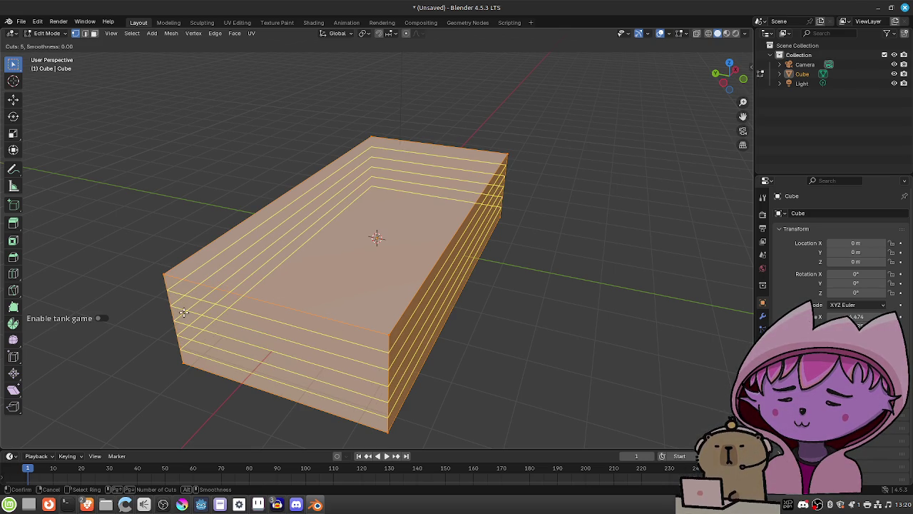
scroll(183, 313, "up", 1)
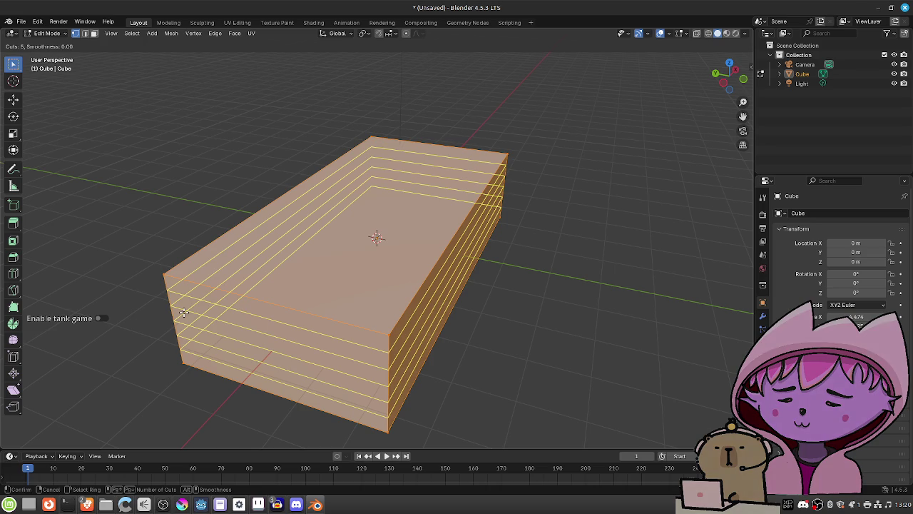
scroll(184, 312, "down", 4)
scroll(183, 312, "down", 1)
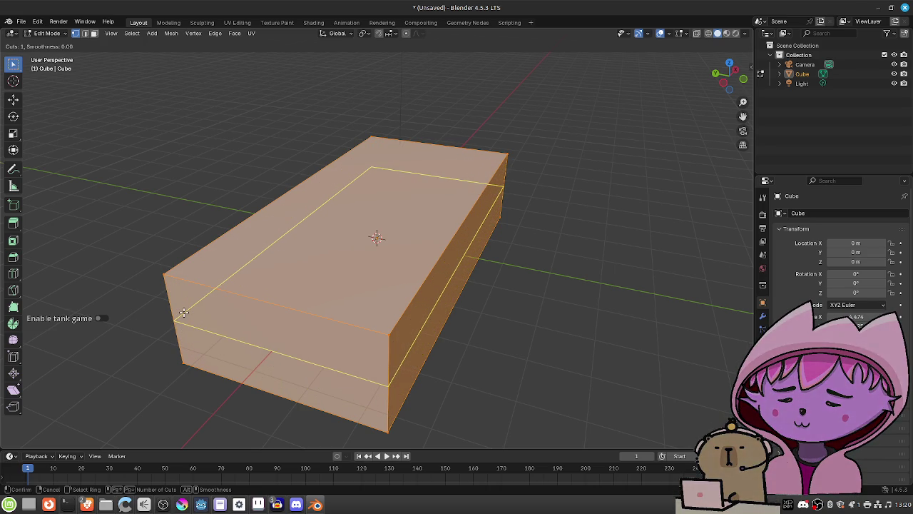
scroll(183, 312, "up", 1)
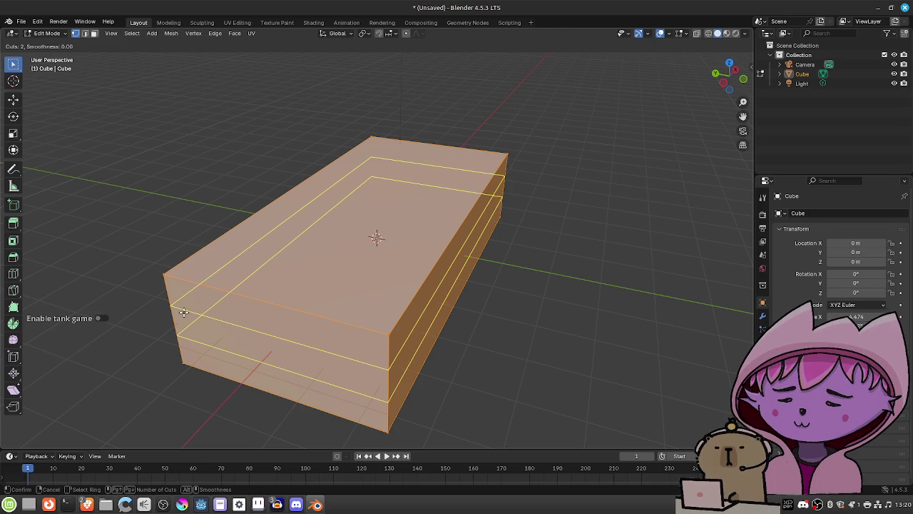
left_click(183, 313)
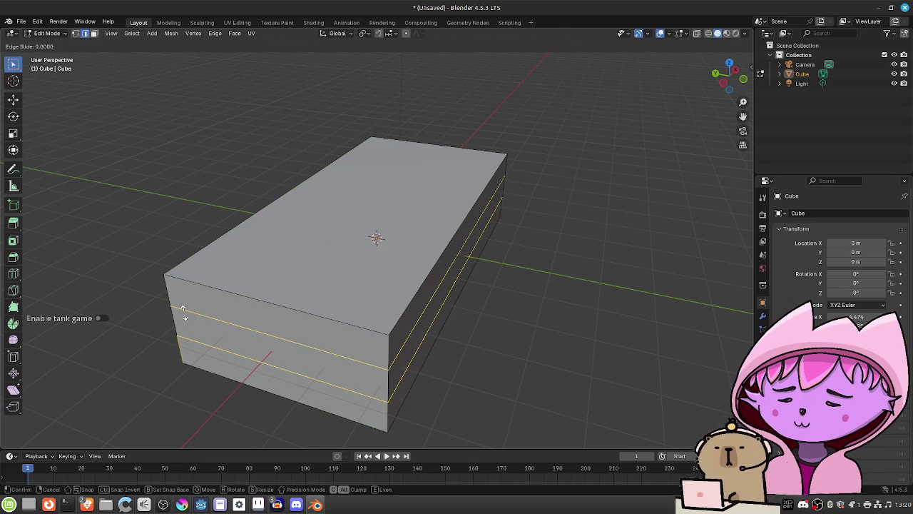
left_click(246, 305)
Enable X-axis mesh symmetry and select the box's bottom corner edge
left_click_drag(246, 305, 293, 312)
scroll(293, 313, "left", 5)
scroll(300, 306, "right", 3)
scroll(299, 312, "left", 3)
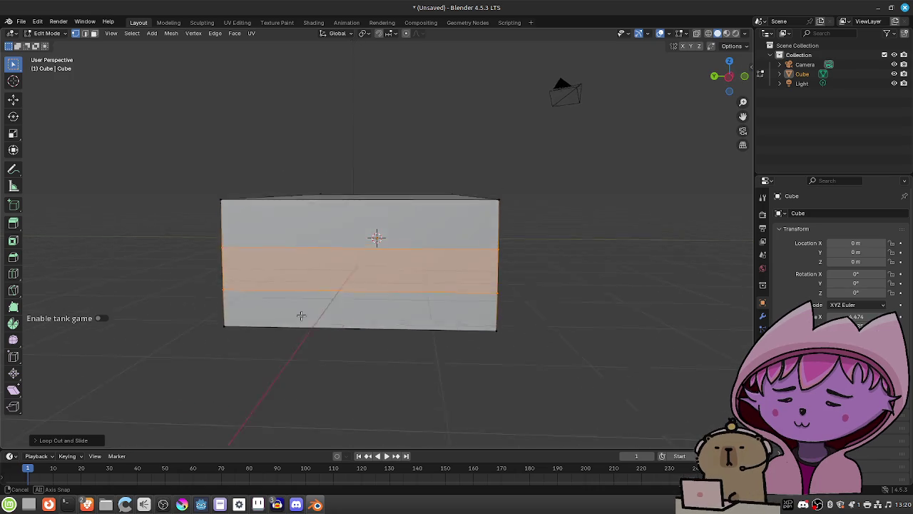
scroll(301, 314, "down", 5)
scroll(302, 316, "up", 2)
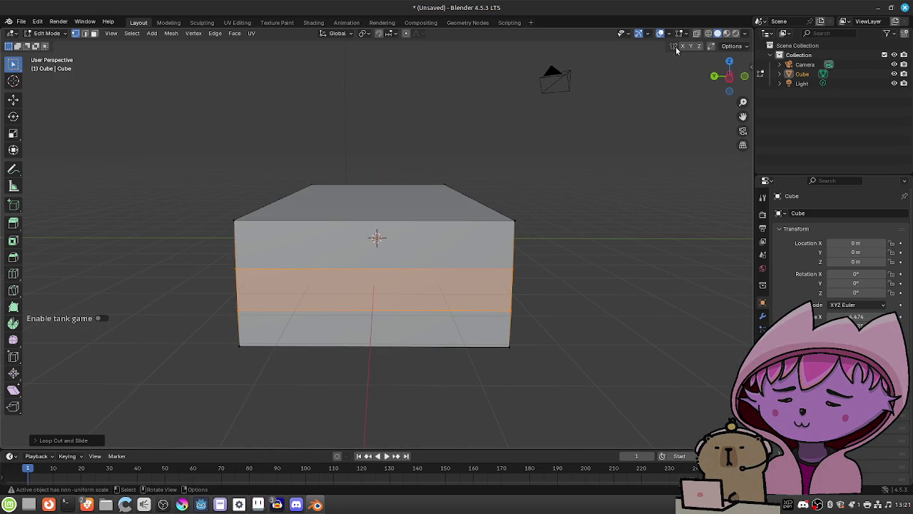
mouse_move(523, 330)
left_mouse_down()
mouse_move(526, 318)
mouse_move(490, 308)
mouse_move(505, 292)
mouse_move(526, 306)
mouse_move(528, 326)
left_mouse_up()
scroll(528, 326, "down", 2)
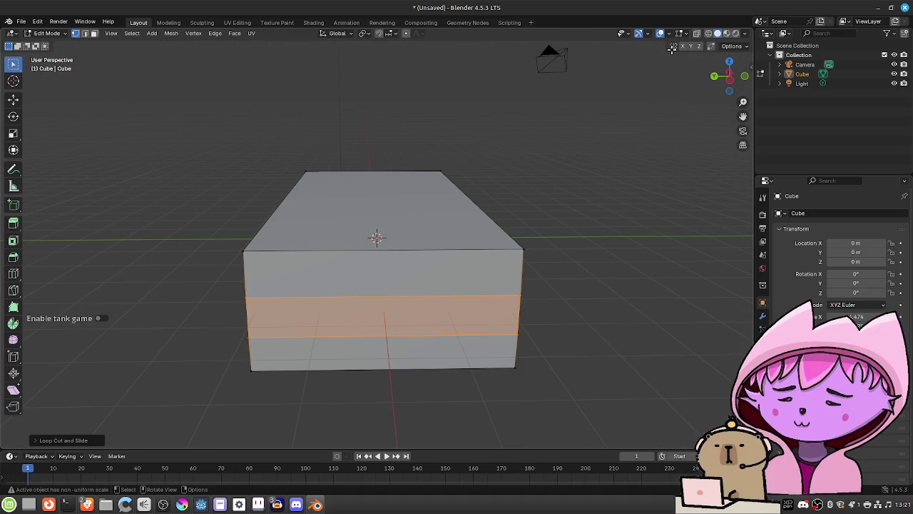
left_click(682, 46)
scroll(532, 303, "down", 3)
left_click(511, 316)
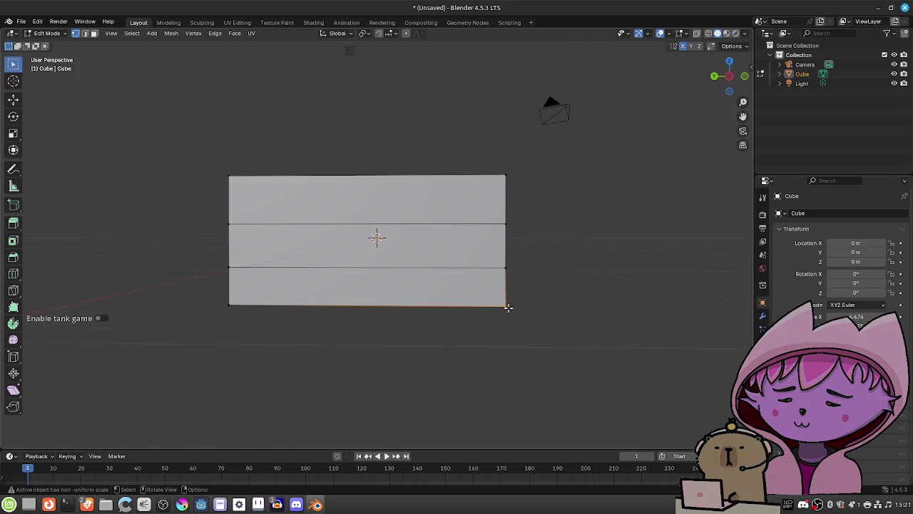
key("g")
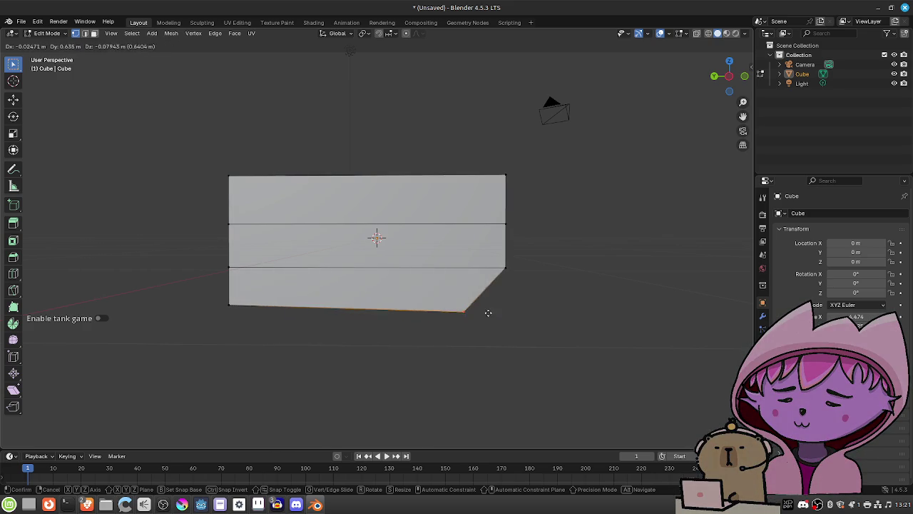
key("y")
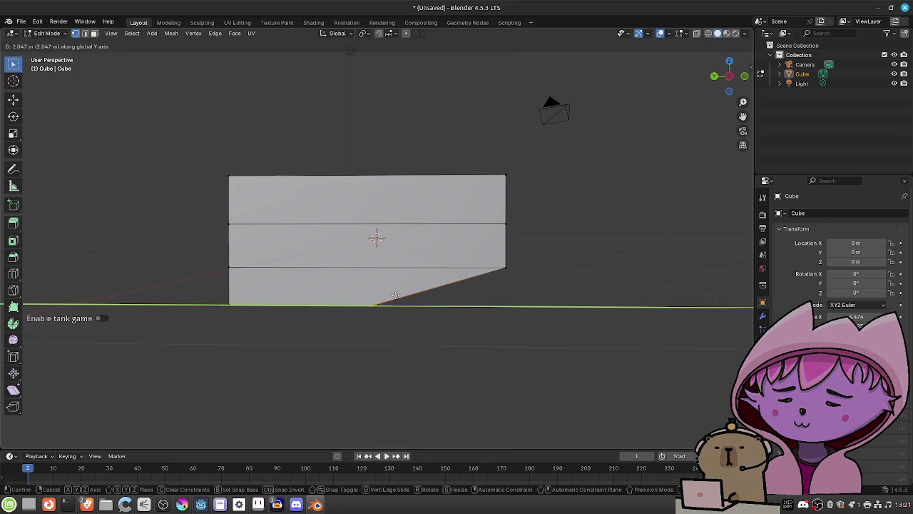
key("Escape")
left_click_drag(566, 266, 532, 279)
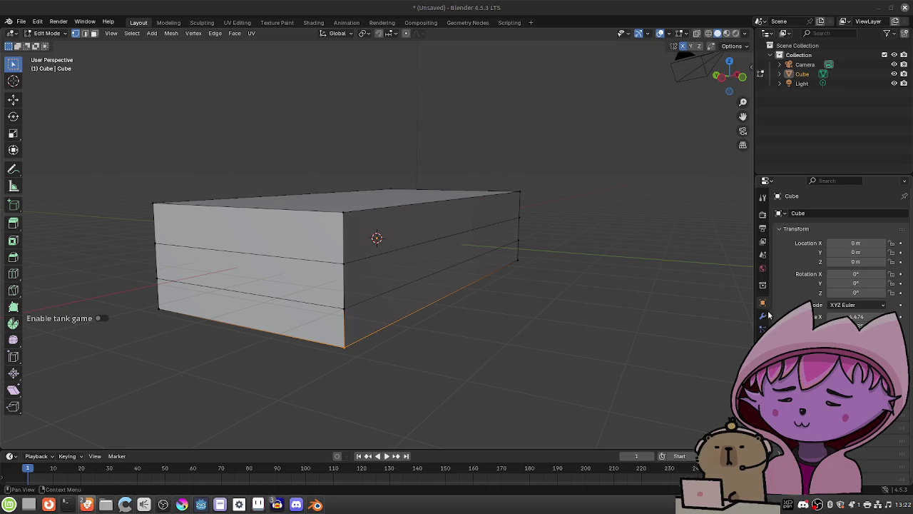
left_click(763, 316)
Add a Mirror modifier to the box, mirroring across Y instead of X
left_click(816, 214)
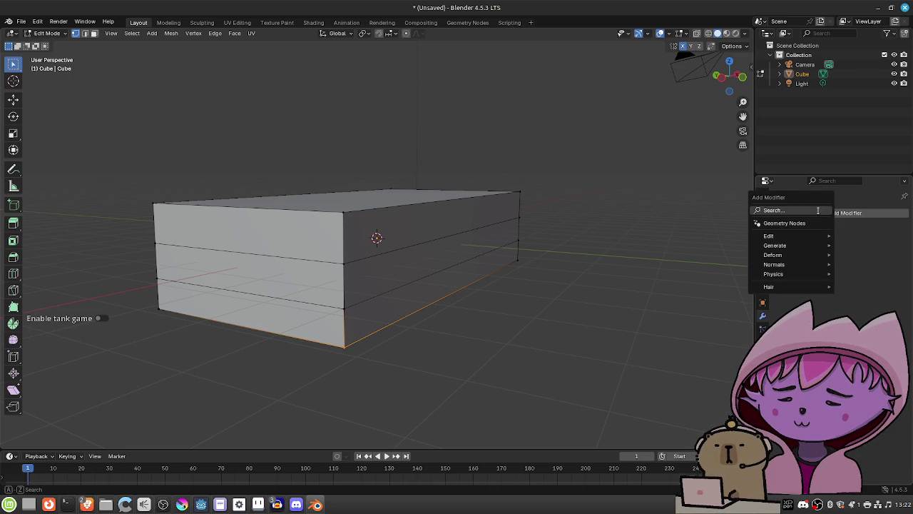
left_click(818, 211)
type("mirro")
key("Return")
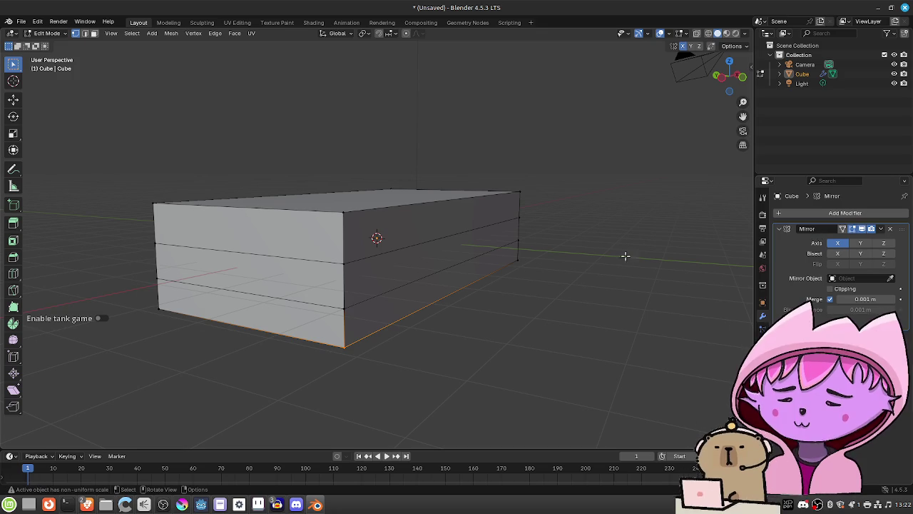
mouse_move(453, 330)
left_mouse_down()
mouse_move(461, 336)
mouse_move(447, 345)
mouse_move(463, 342)
mouse_move(450, 349)
left_mouse_up()
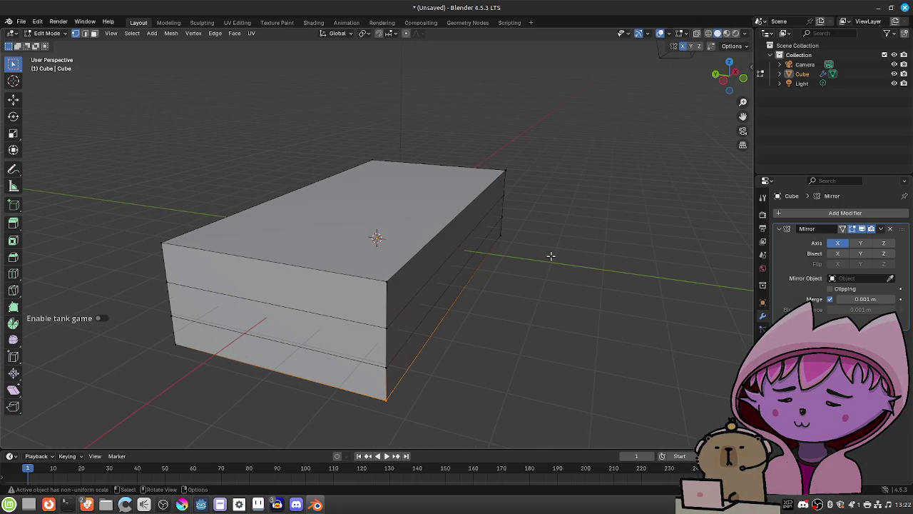
left_click(863, 243)
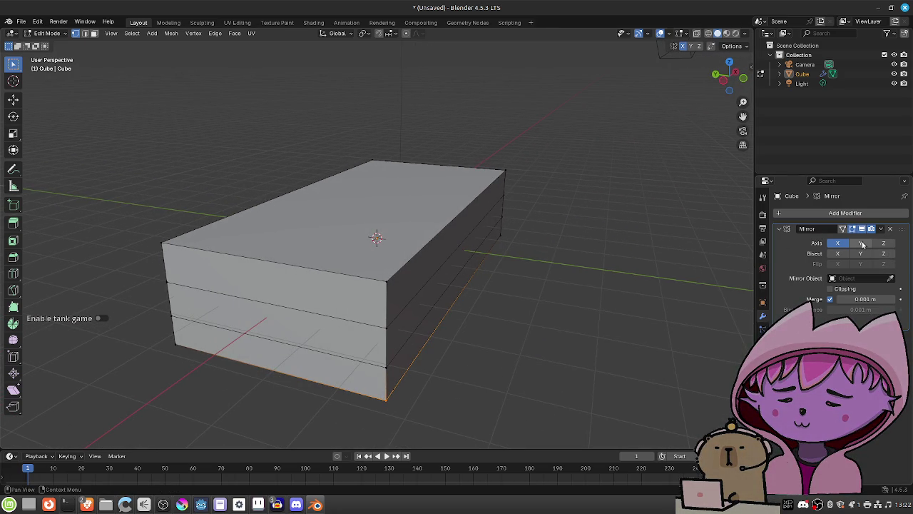
left_click(838, 243)
mouse_move(520, 338)
left_mouse_down()
mouse_move(544, 322)
mouse_move(538, 326)
left_mouse_up()
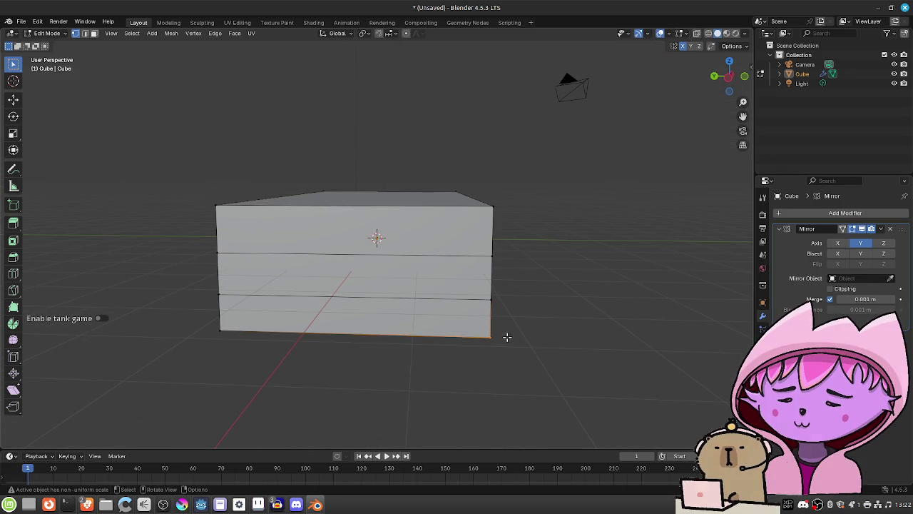
Move the selected bottom edge along the Y axis, then toggle X-axis mesh symmetry
key("g")
key("x")
key("z")
key("y")
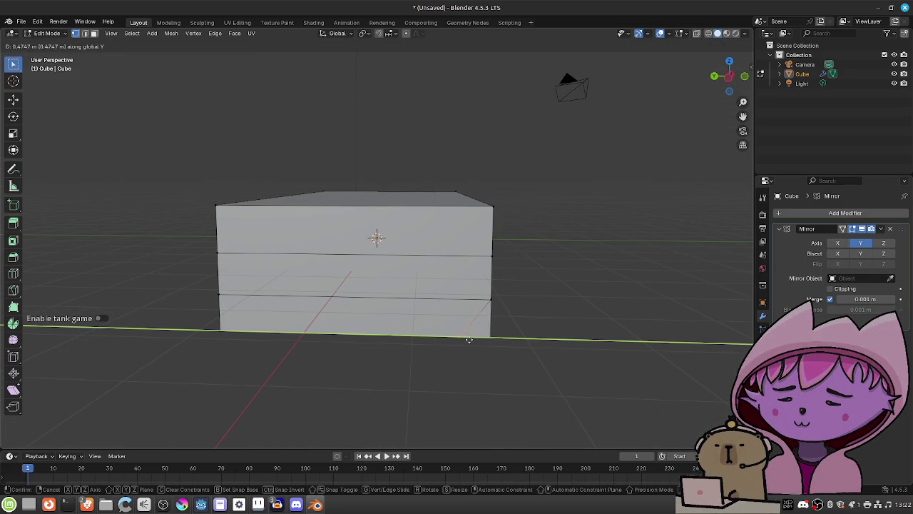
key("z")
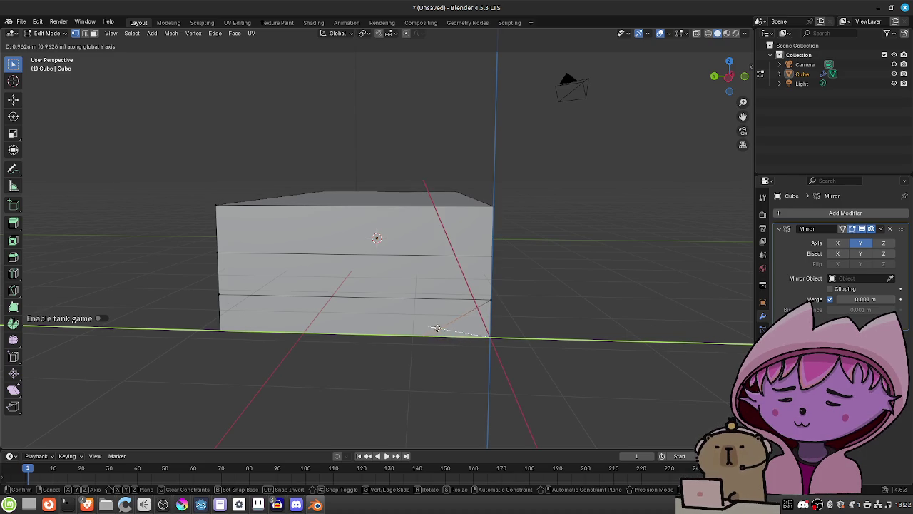
key("y")
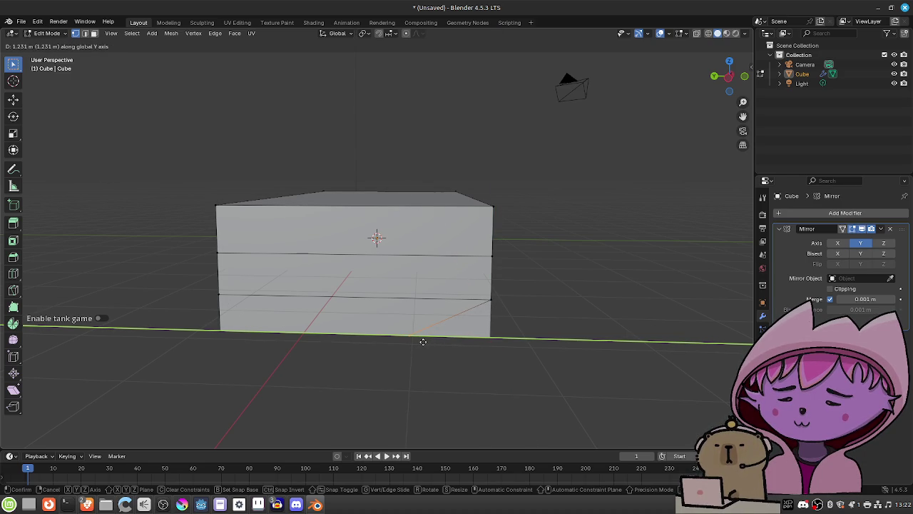
left_click(423, 342)
mouse_move(528, 347)
left_mouse_down()
mouse_move(500, 340)
mouse_move(505, 347)
left_mouse_up()
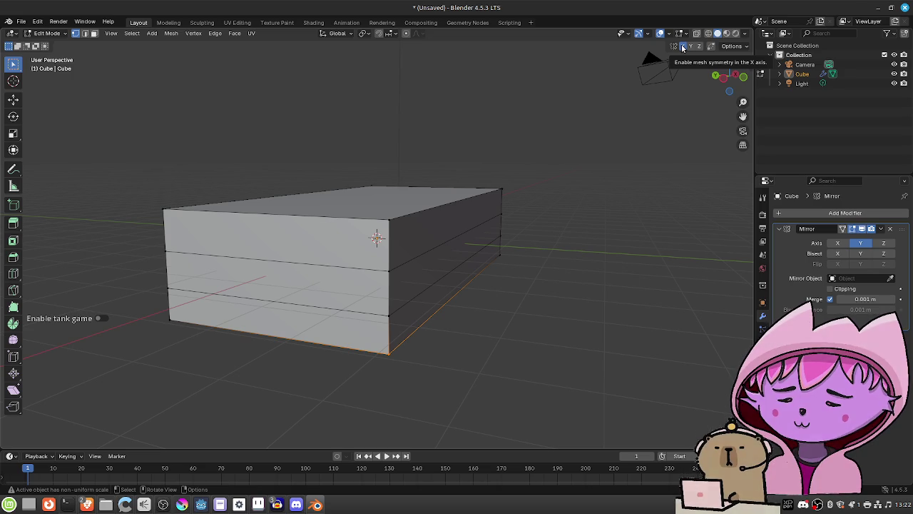
left_click(683, 47)
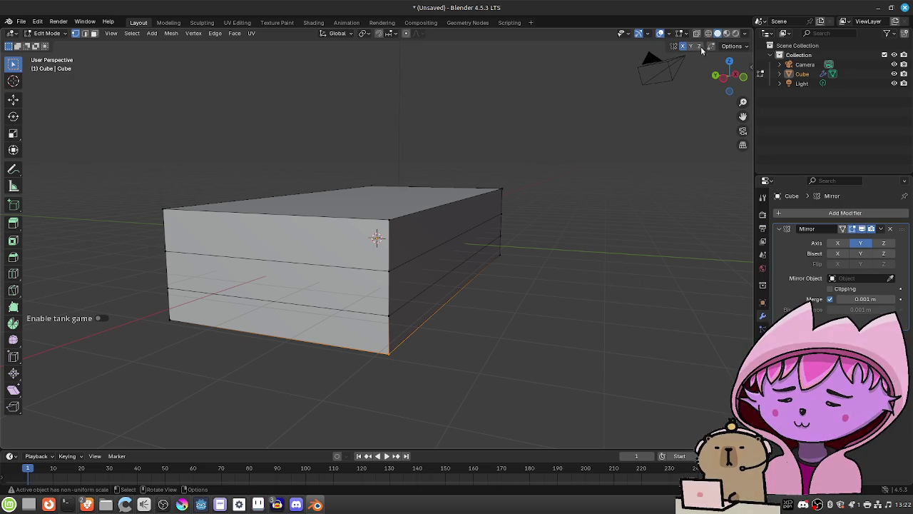
Turn off the Mirror modifier's Y axis and reposition the bottom edge
left_click(737, 48)
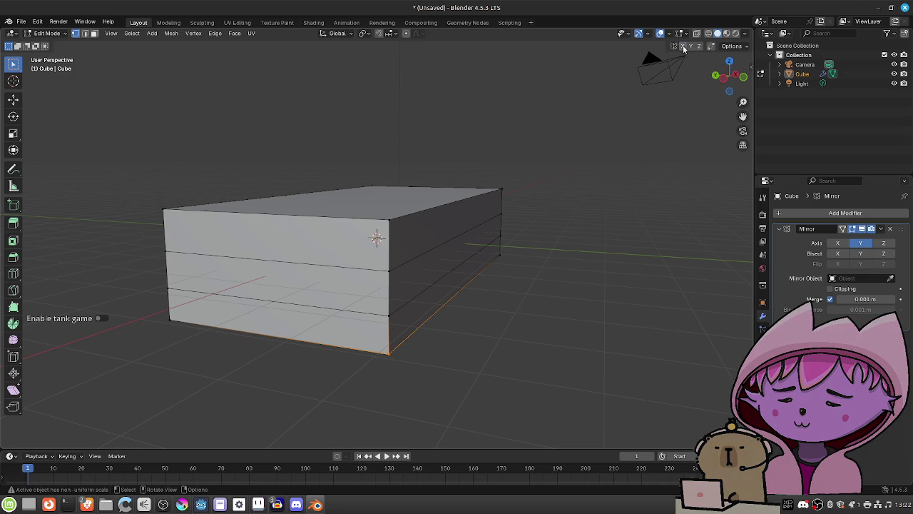
left_click(860, 243)
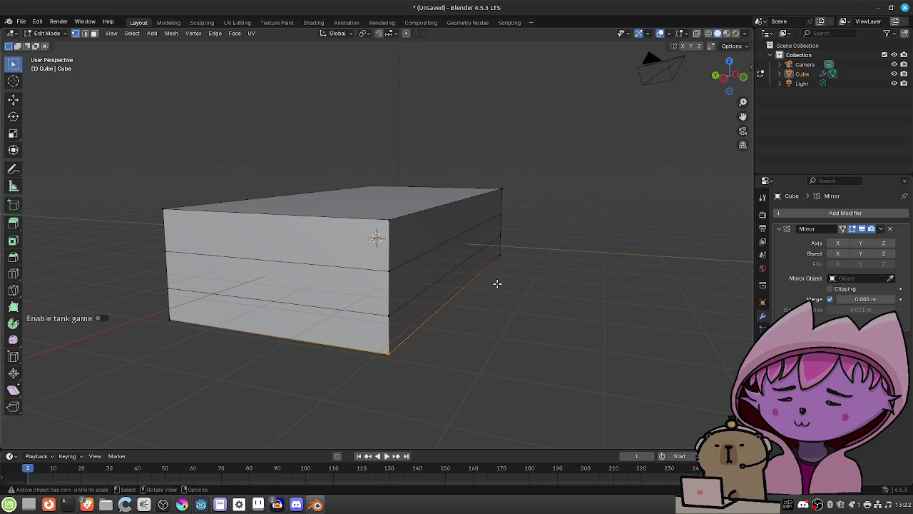
left_click_drag(384, 357, 440, 353)
key("g")
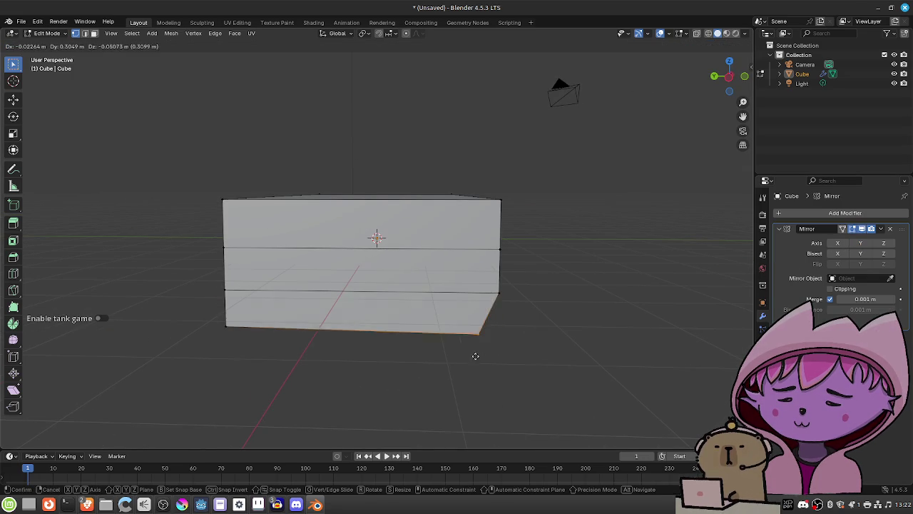
left_click(459, 339)
Cancel the edge move and delete the Mirror modifier from the cube
left_click(837, 243)
key("g")
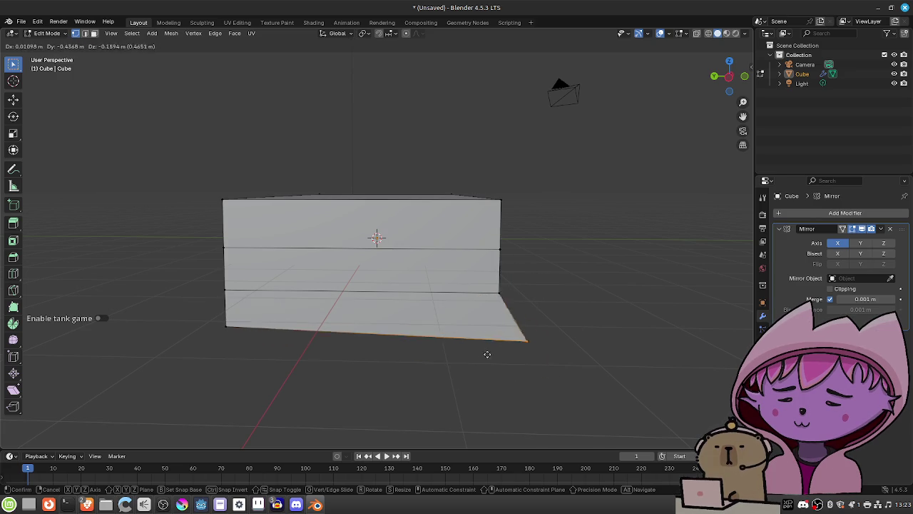
right_click(464, 355)
left_click(840, 244)
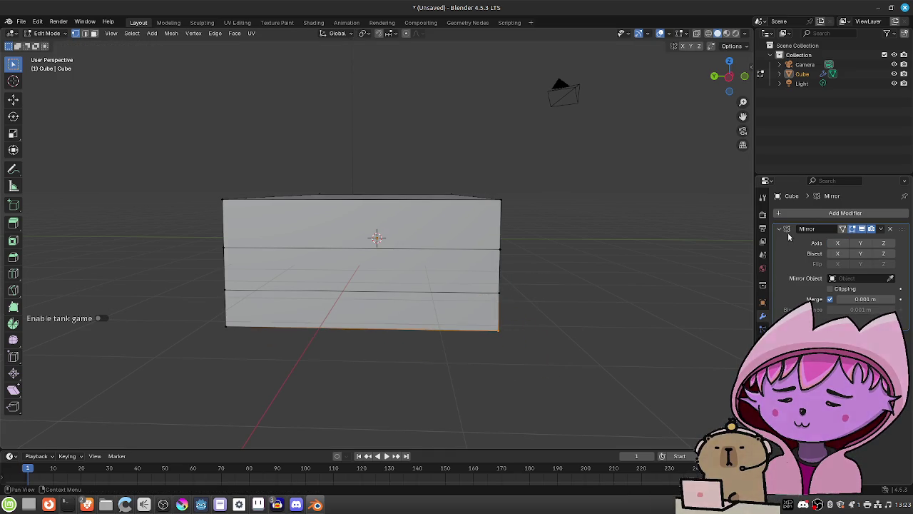
left_click(889, 228)
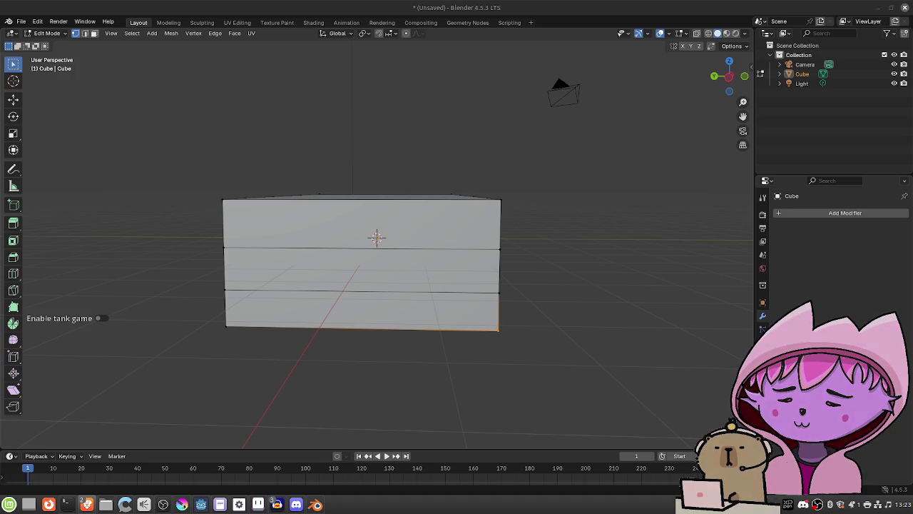
Add a Mirror modifier to the Cube by searching the modifier list for 'mirror'
left_click(779, 213)
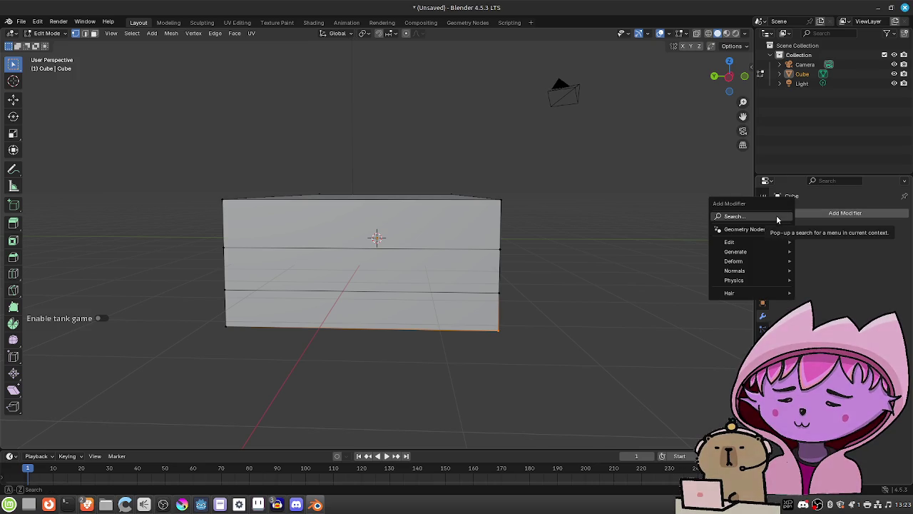
left_click(778, 218)
type("mirror")
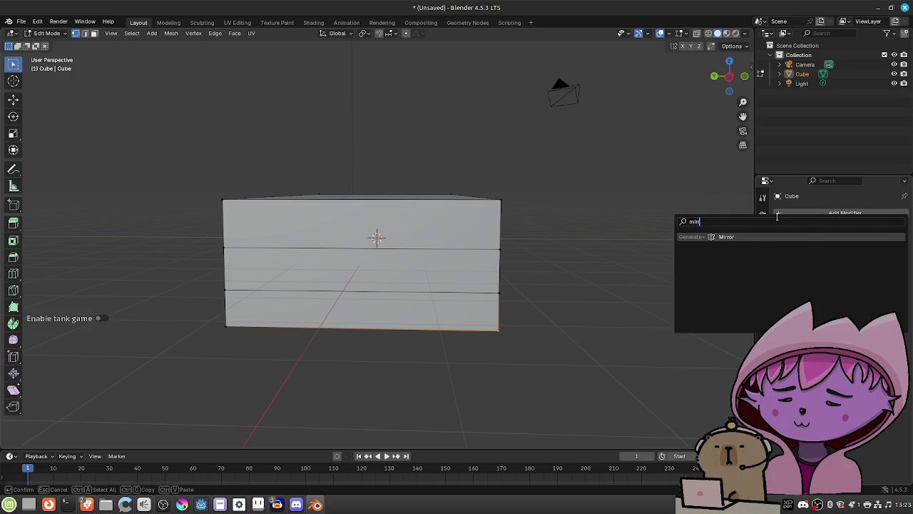
key("Return")
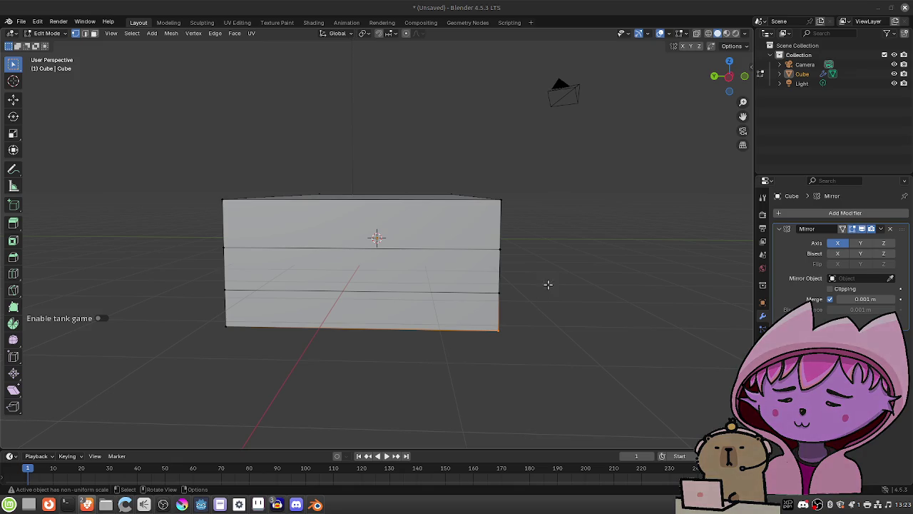
left_click_drag(526, 265, 531, 279)
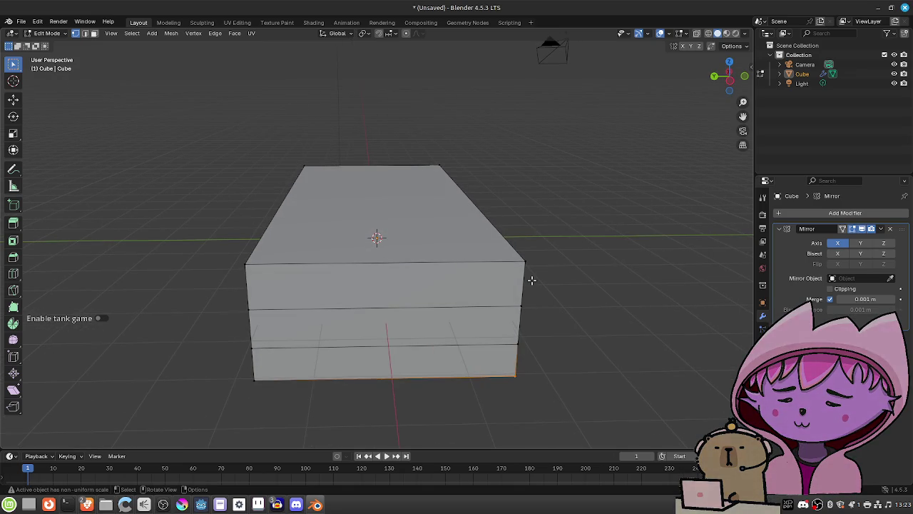
scroll(475, 267, "down", 3)
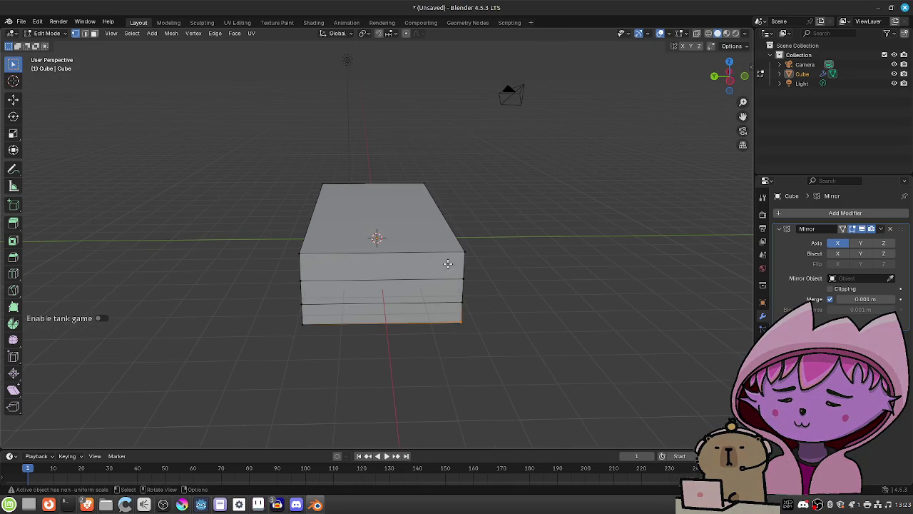
left_click(47, 33)
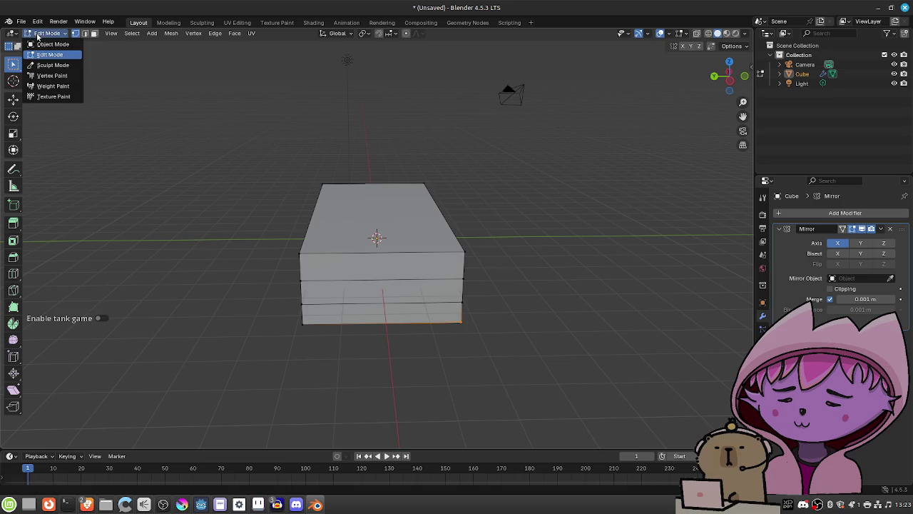
In Object Mode, move the cube along the Y axis to a new position
left_click(44, 43)
key("g")
key("x")
key("y")
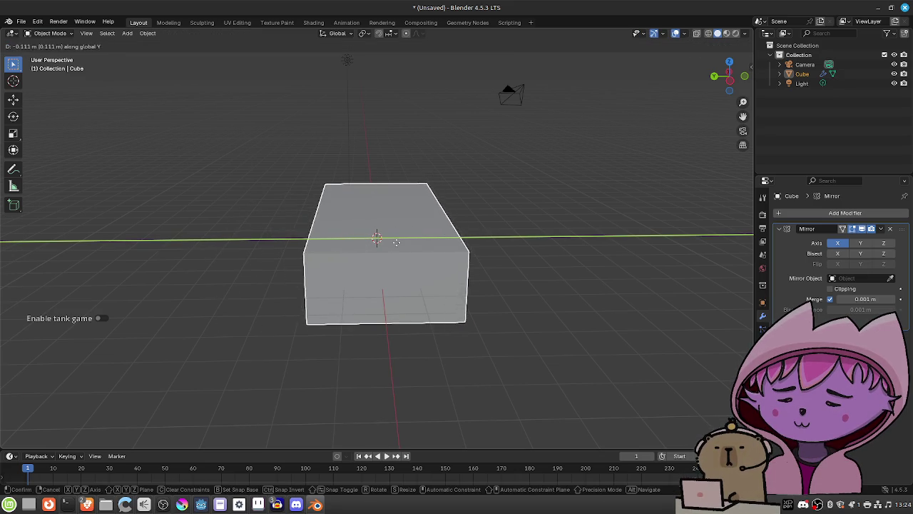
left_click(400, 246)
Switch the Mirror axis from X to Y, return to Edit Mode, and bring up the tutorial browser
left_click(861, 243)
left_click(838, 243)
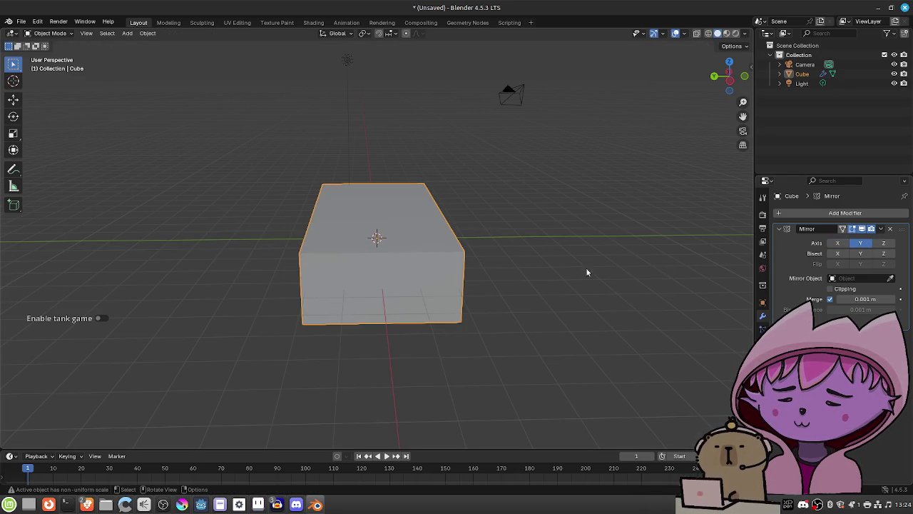
key("g")
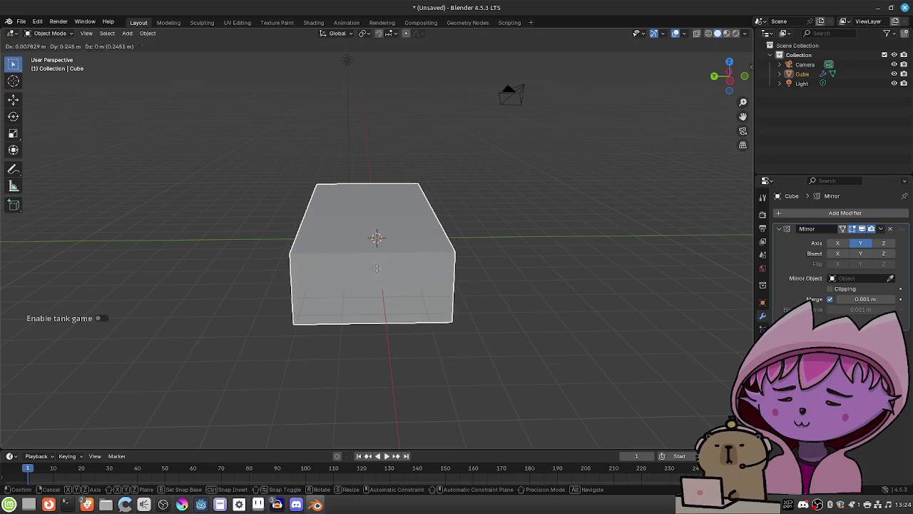
right_click(364, 267)
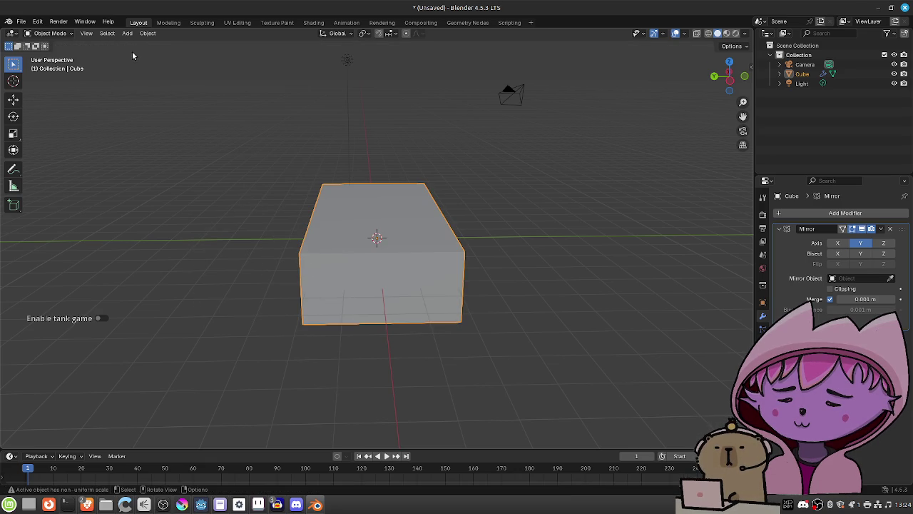
left_click(50, 33)
left_click(50, 54)
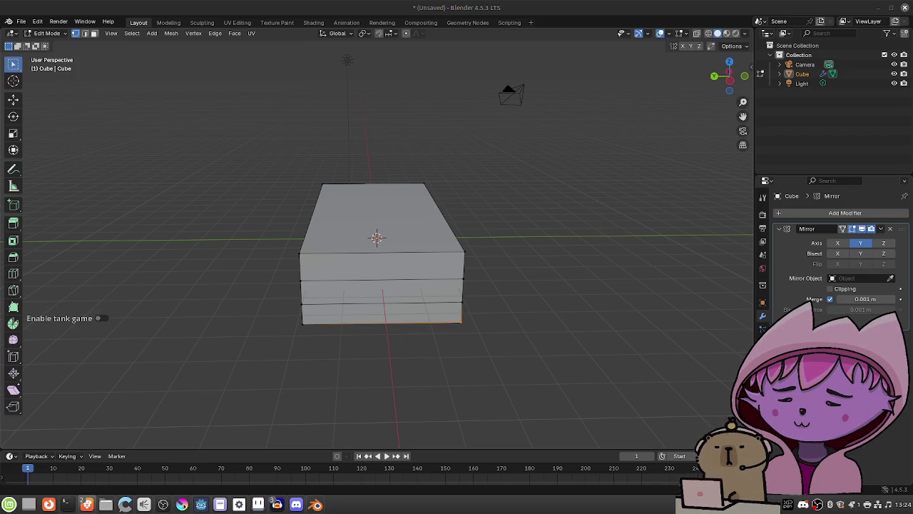
key("alt+Tab")
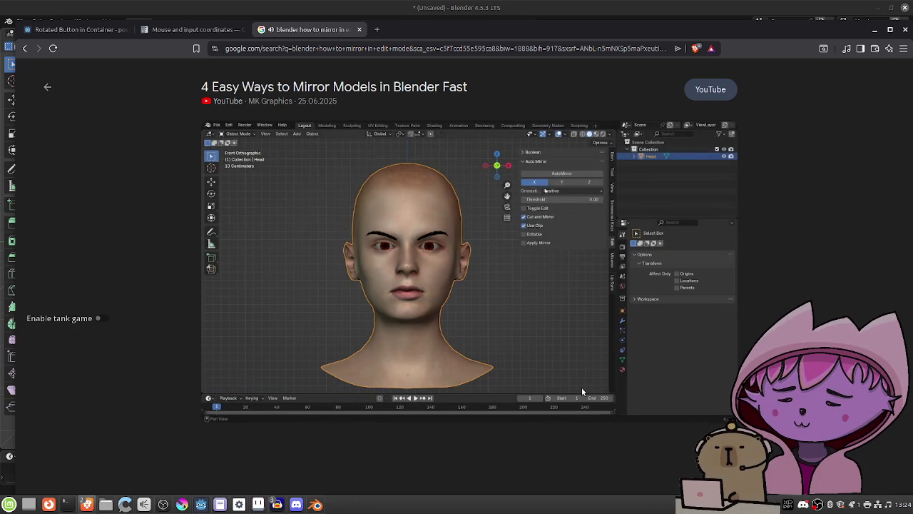
Play the mirroring tutorial, close the Share panel, and return to Blender
left_click(581, 387)
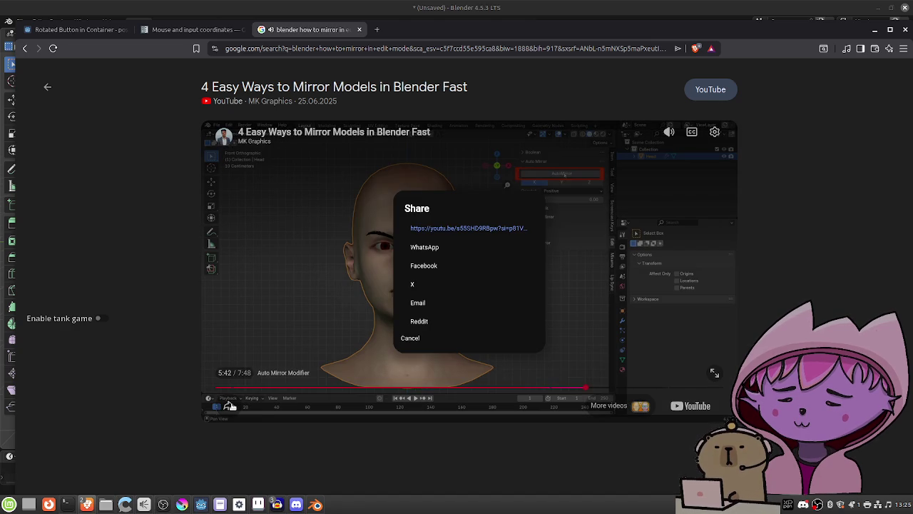
left_click(229, 406)
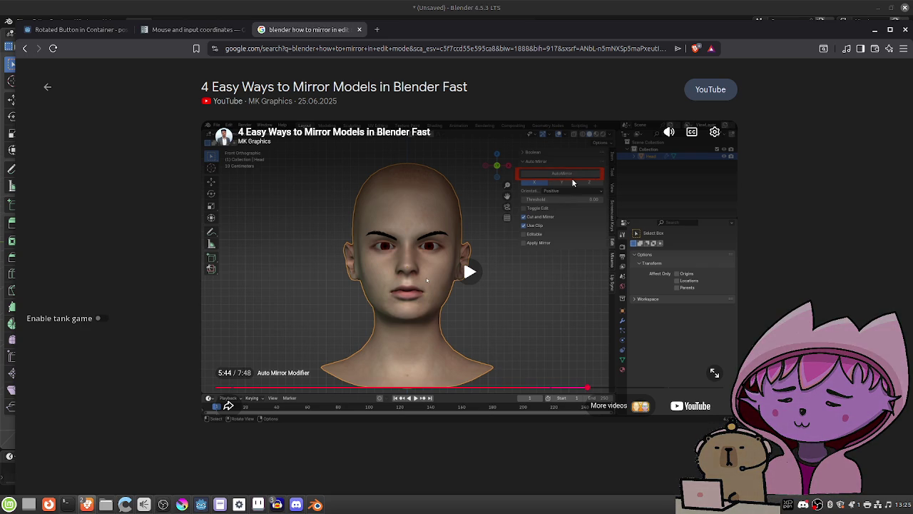
left_click(316, 504)
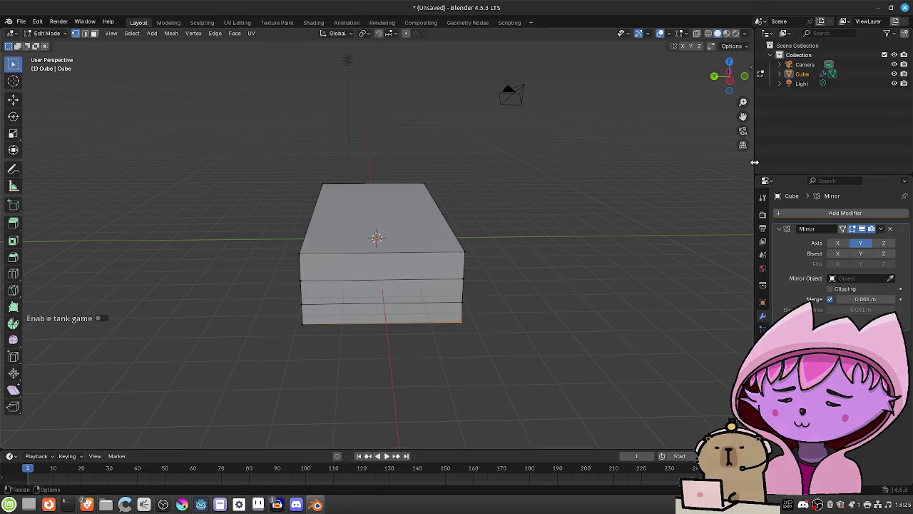
Open and widen the viewport sidebar, enable Mirror X in Tool Options, then return to the tutorial
mouse_move(751, 66)
left_mouse_down()
mouse_move(728, 66)
mouse_move(743, 65)
left_mouse_up()
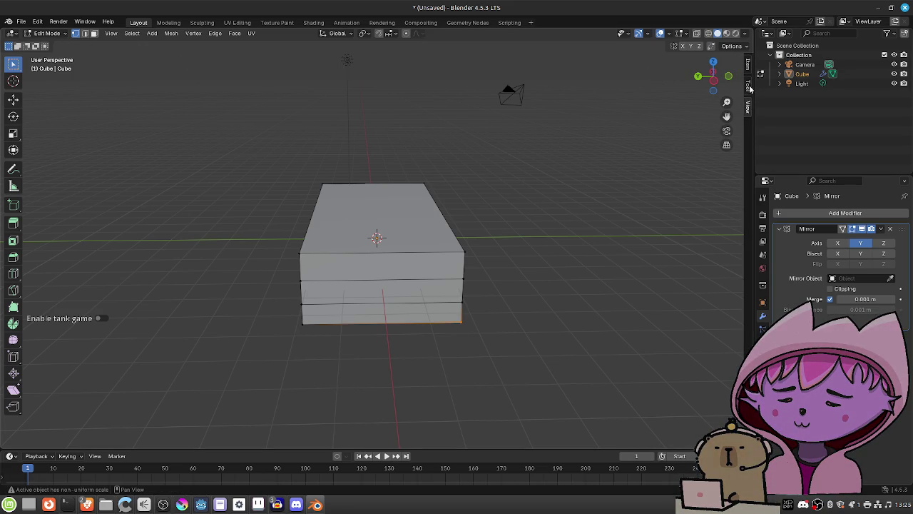
left_click_drag(742, 74, 667, 86)
left_click(677, 105)
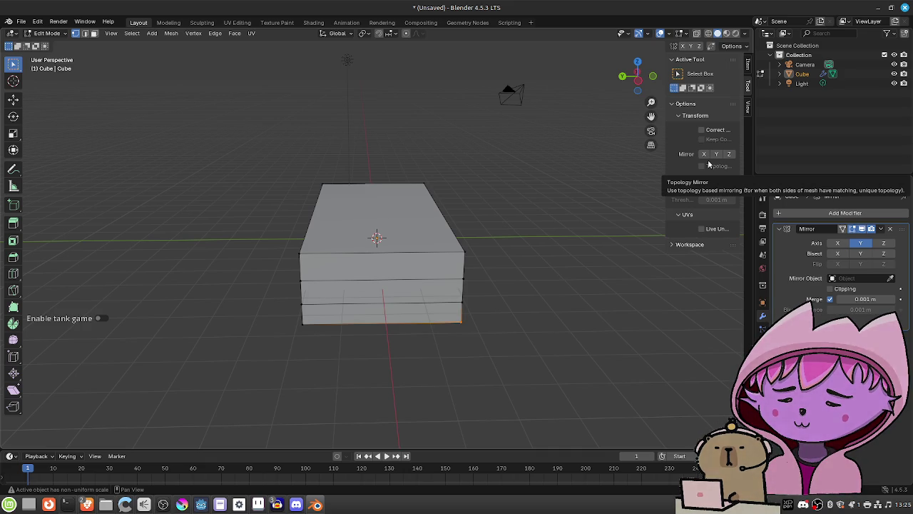
left_click(705, 155)
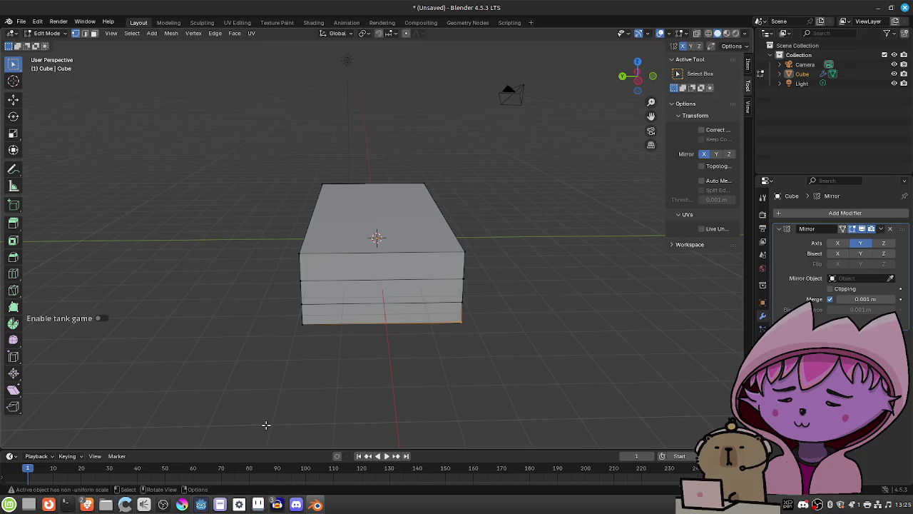
mouse_move(87, 504)
left_click(108, 464)
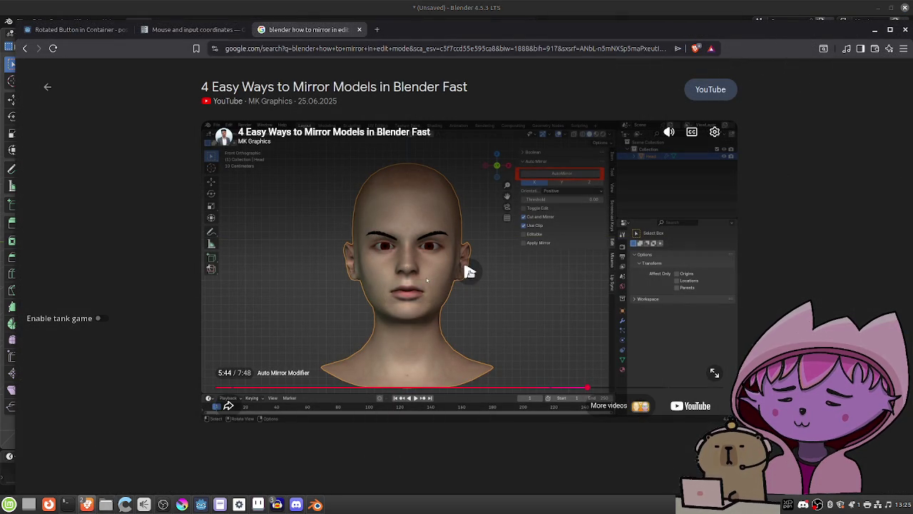
Jump the tutorial to its Mirror Modifier chapter, pause at 1:19, and return to Blender
left_click(239, 388)
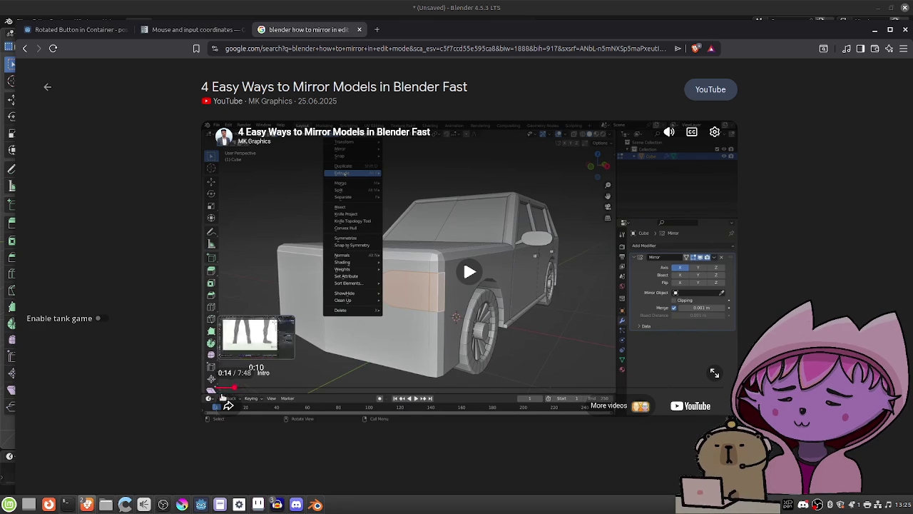
left_click(232, 388)
left_click(383, 270)
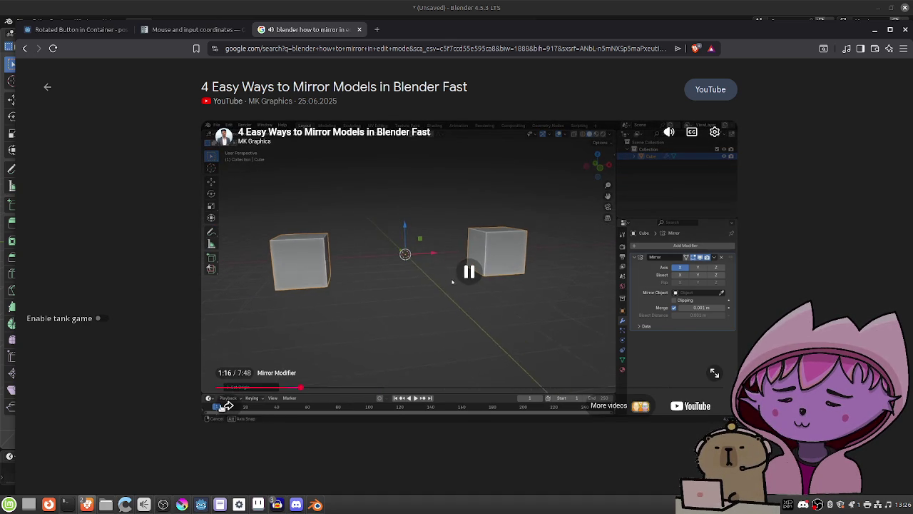
left_click(299, 312)
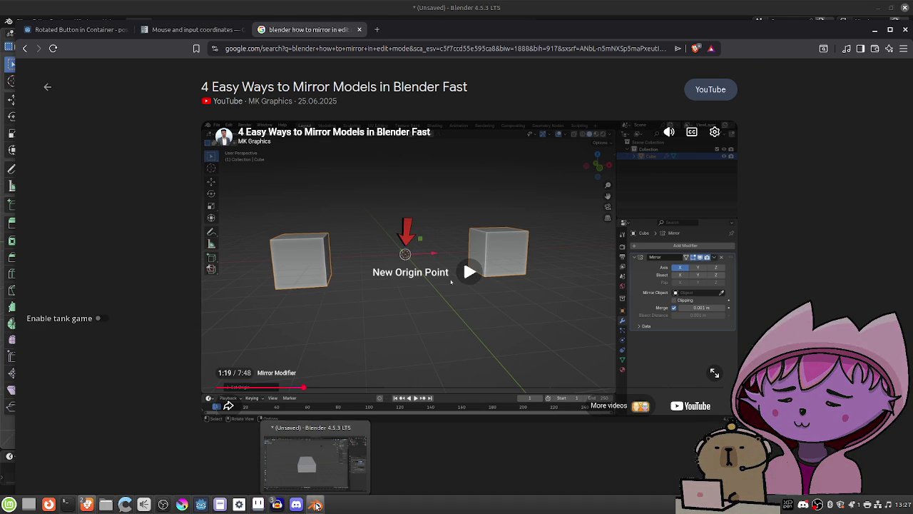
left_click(315, 504)
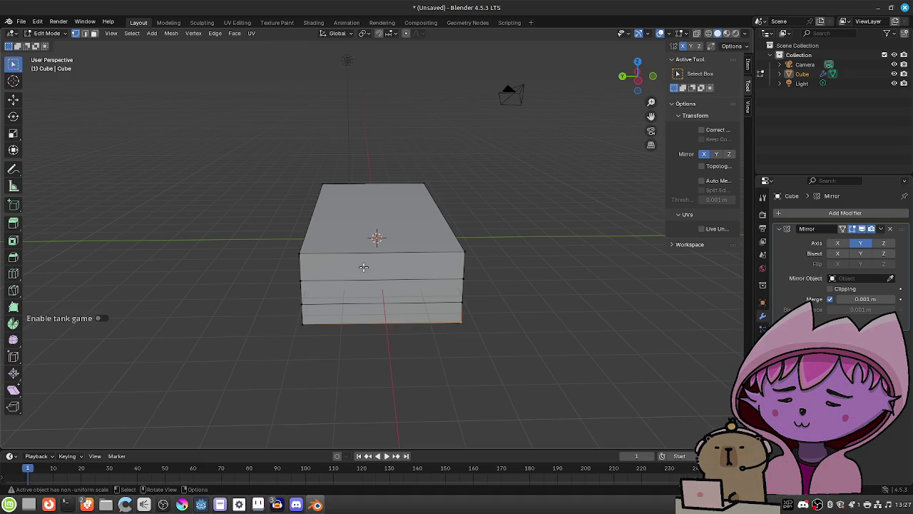
left_click(62, 33)
In Object Mode, flip and narrow the cube's Y scale, then move it further along Y
left_click(59, 41)
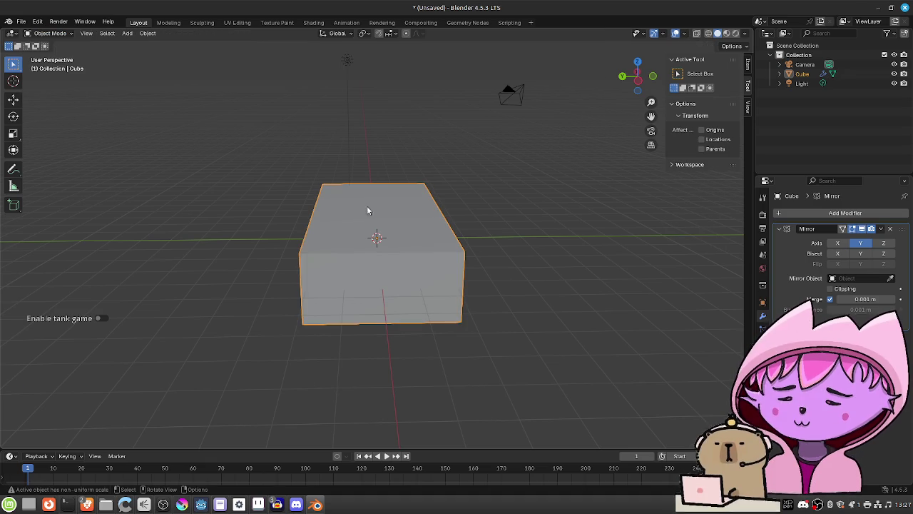
key("s")
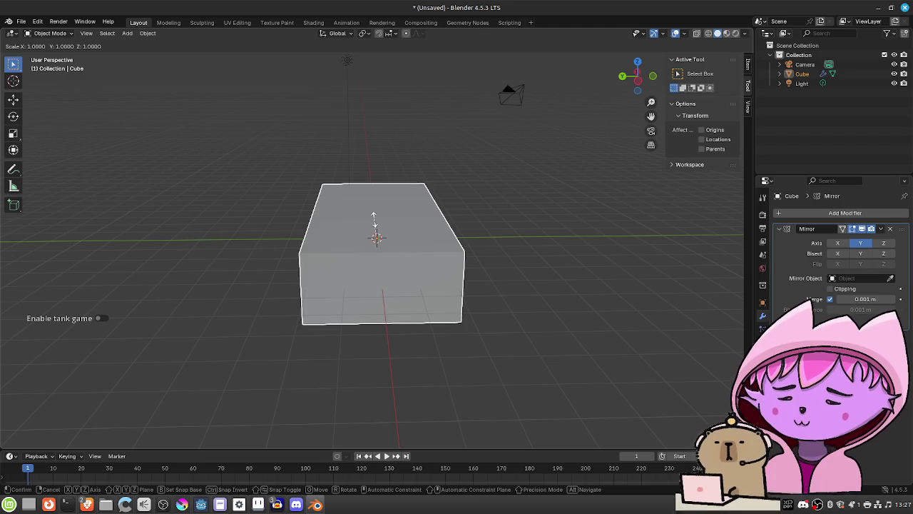
key("y")
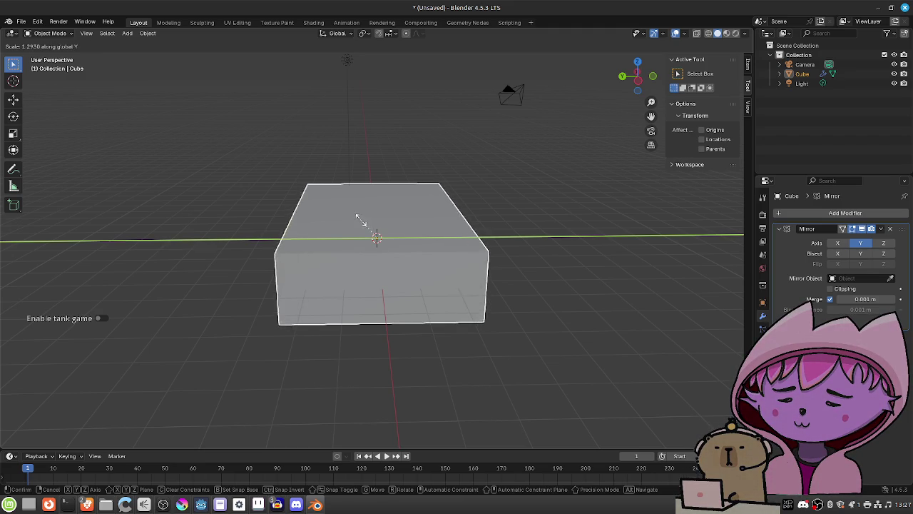
left_click(389, 243)
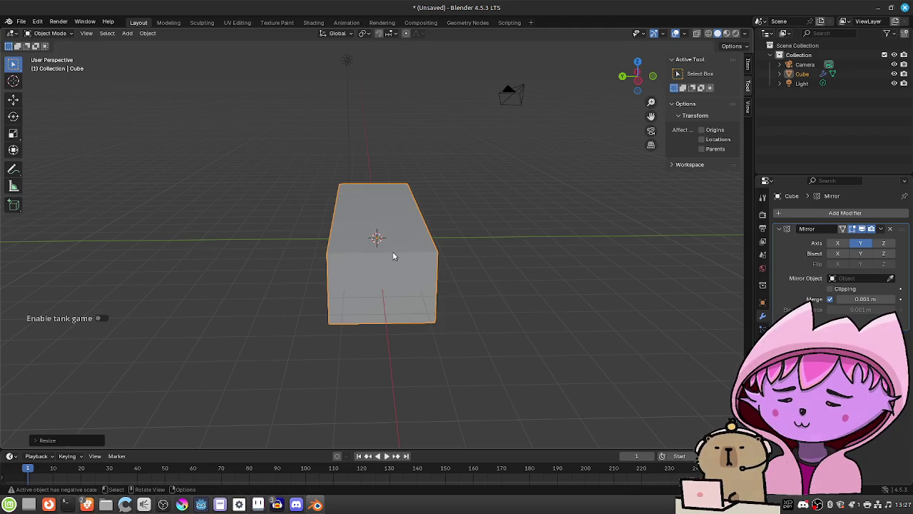
key("g")
key("y")
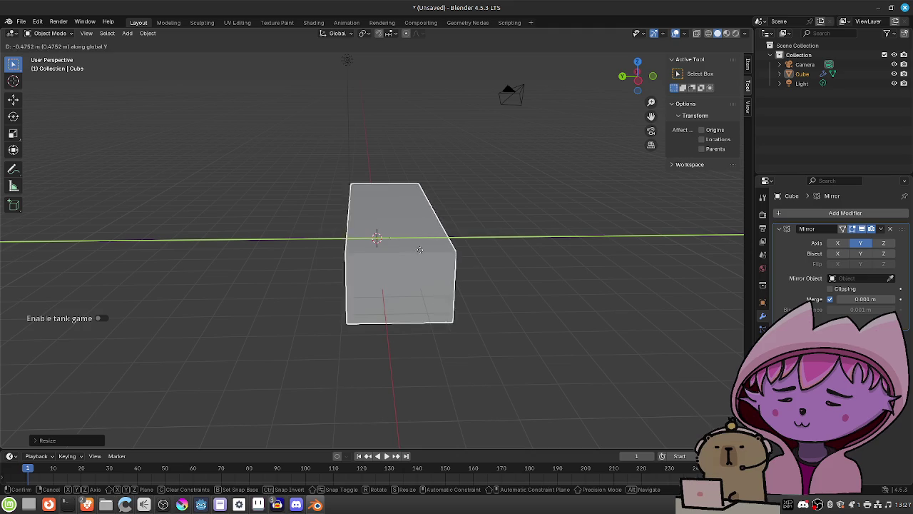
left_click(484, 249)
Set the cube's origin to the 3D cursor, then bring the YouTube tutorial forward
right_click(484, 249)
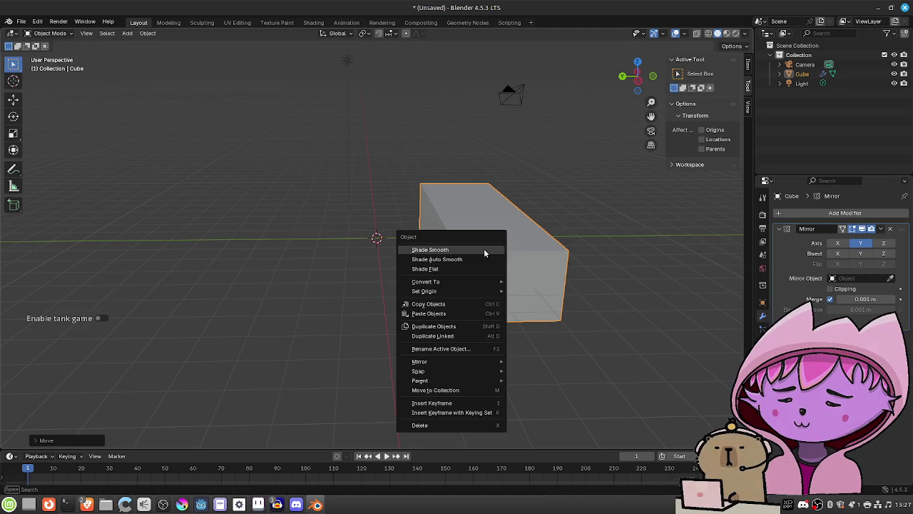
mouse_move(471, 291)
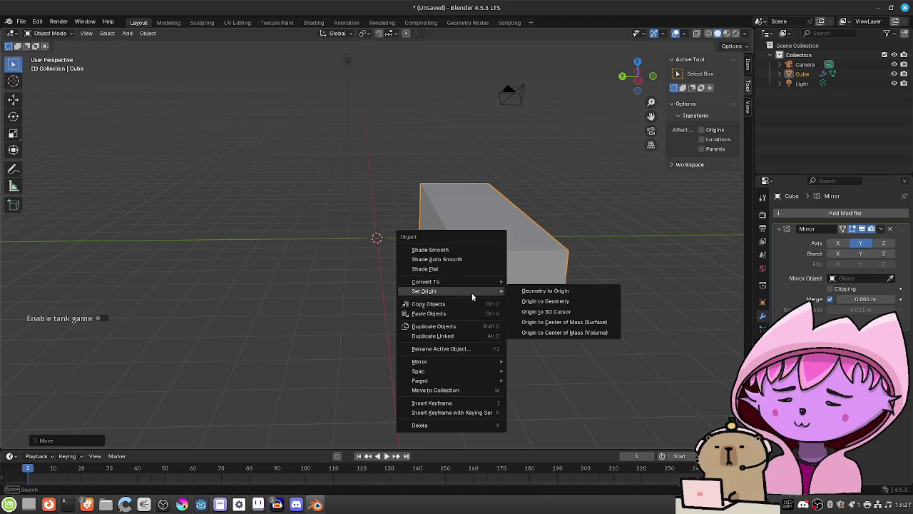
left_click(560, 312)
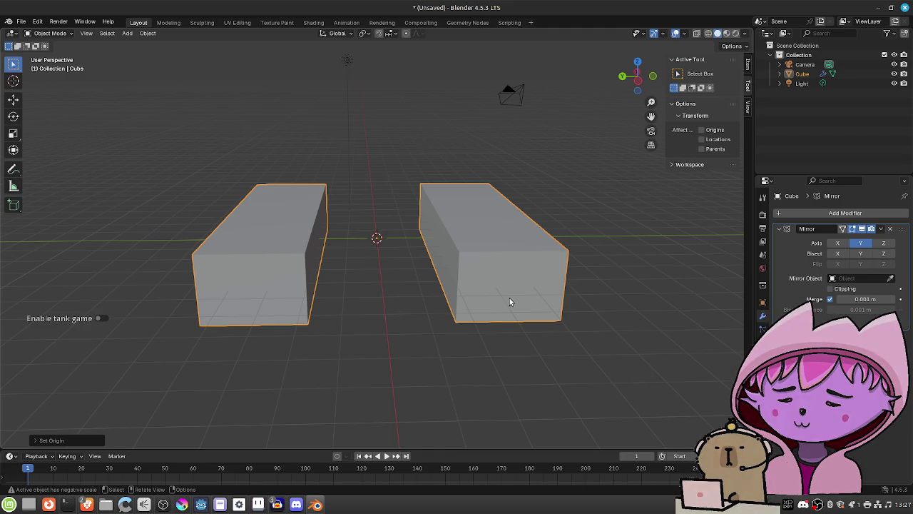
mouse_move(86, 504)
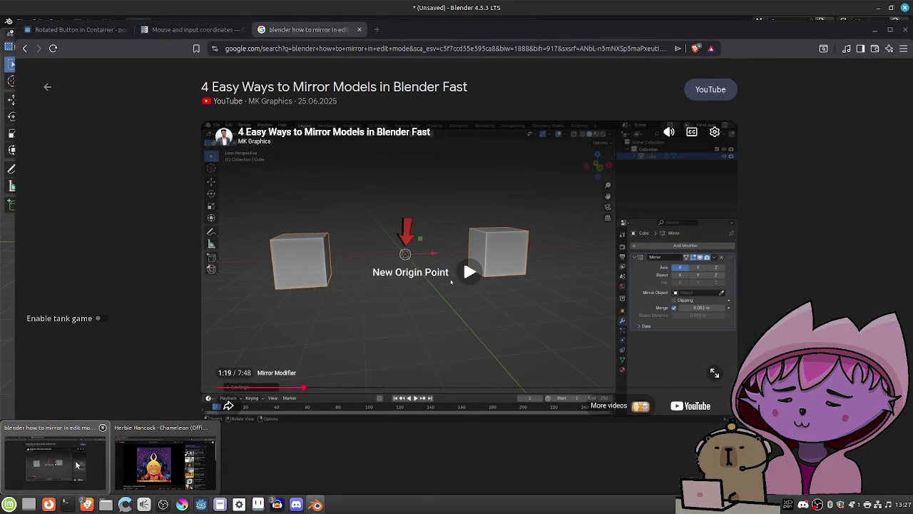
left_click(77, 465)
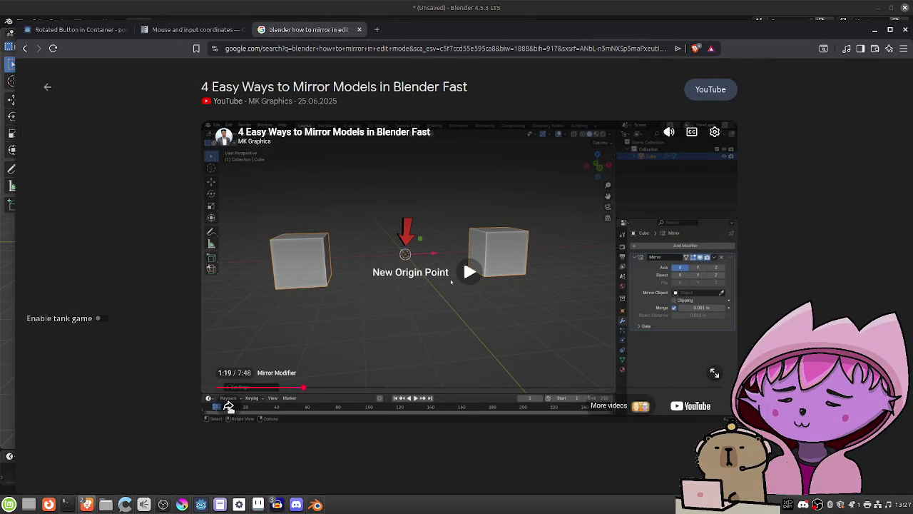
Play the tutorial on to about 2:03, then minimize the browser
left_click(312, 299)
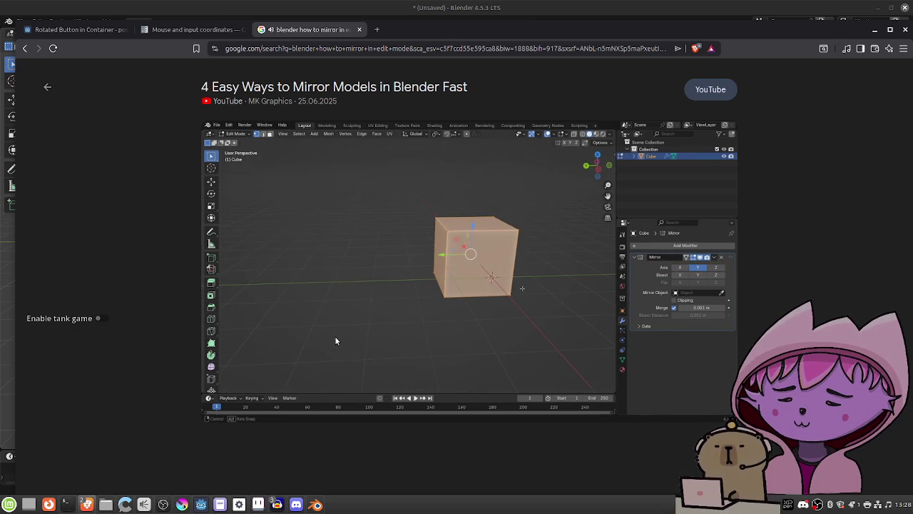
mouse_move(309, 353)
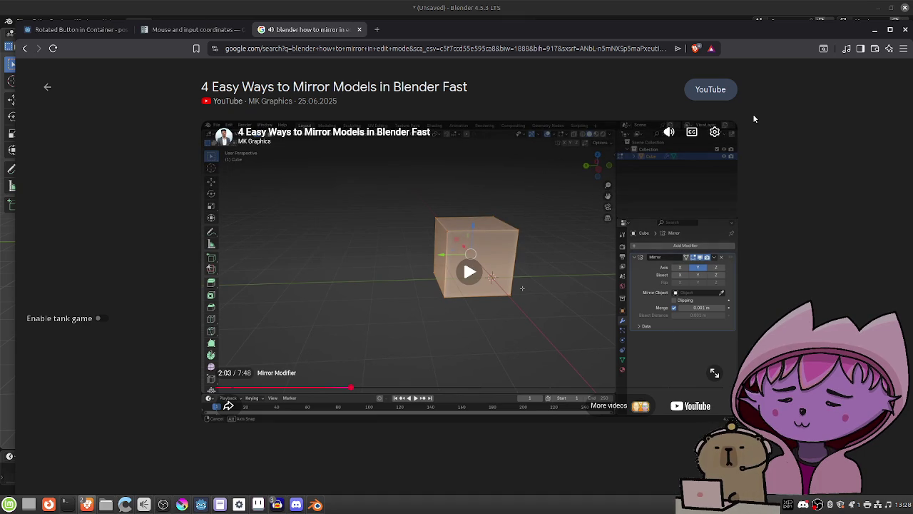
left_click(874, 29)
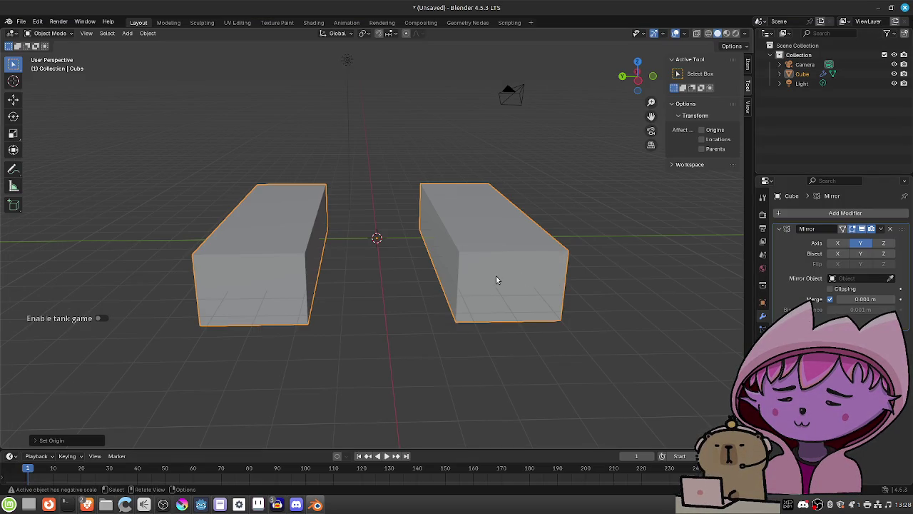
Select the cube and try moving it along Y, cancelling so it stays in place
left_click(498, 280)
key("g")
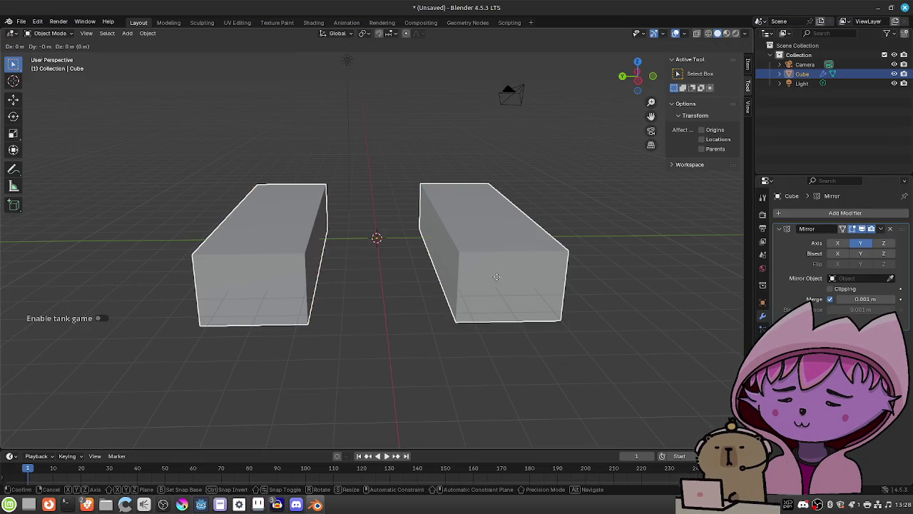
left_click(496, 275)
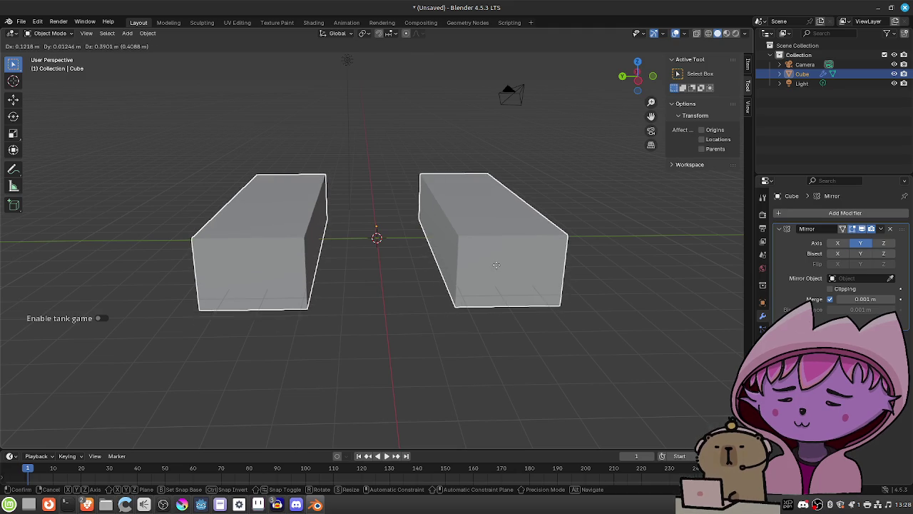
key("g")
key("y")
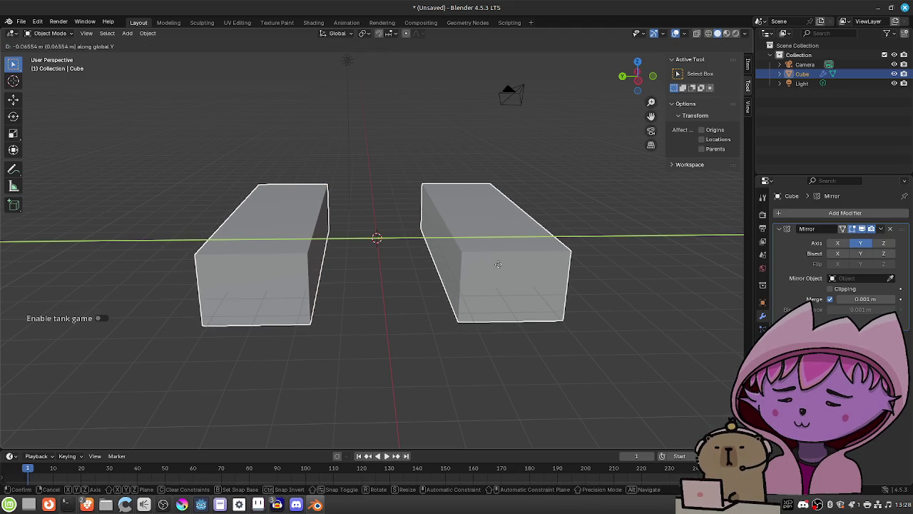
right_click(498, 265)
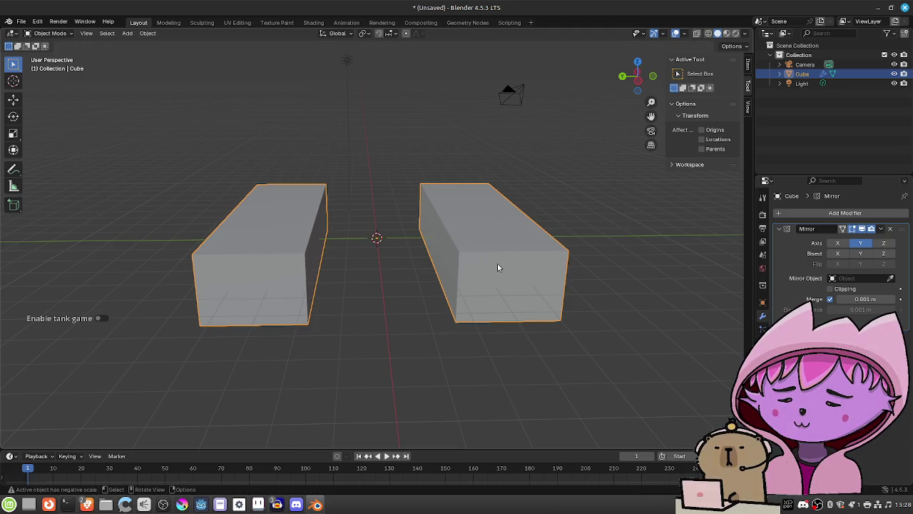
Undo the origin-to-geometry change, enter Edit Mode, and box-select the whole right-hand box
key("ctrl+alt+shift+c")
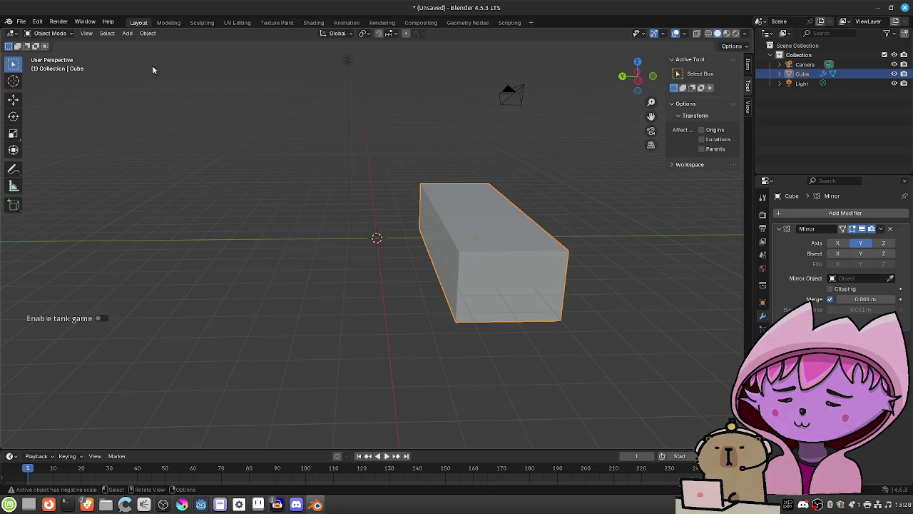
left_click(39, 23)
left_click(42, 42)
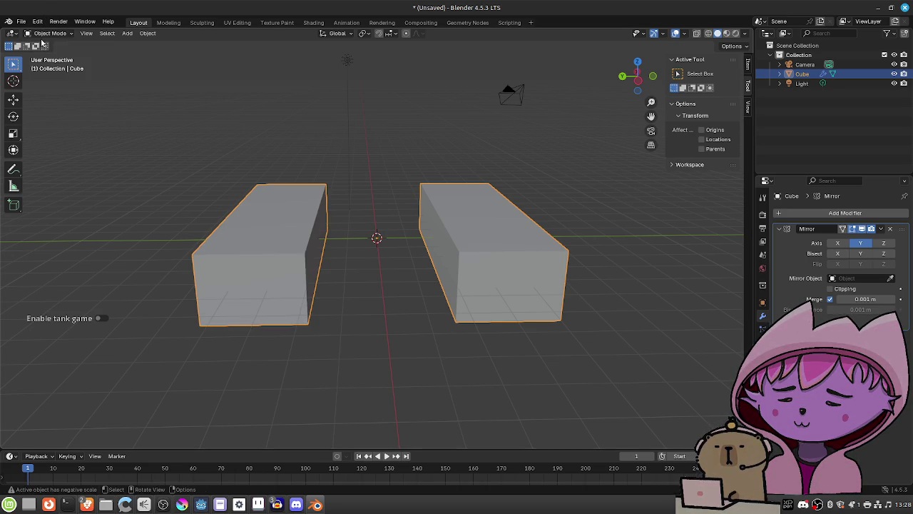
left_click(46, 33)
left_click(49, 54)
left_click_drag(397, 160, 590, 353)
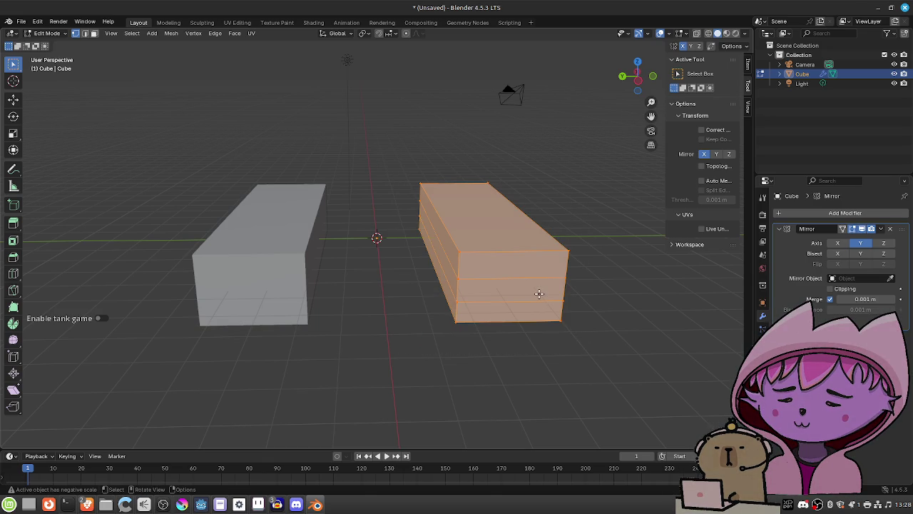
Slide the selected half along Y to meet its mirror copy, then view in Left Orthographic
key("g")
key("y")
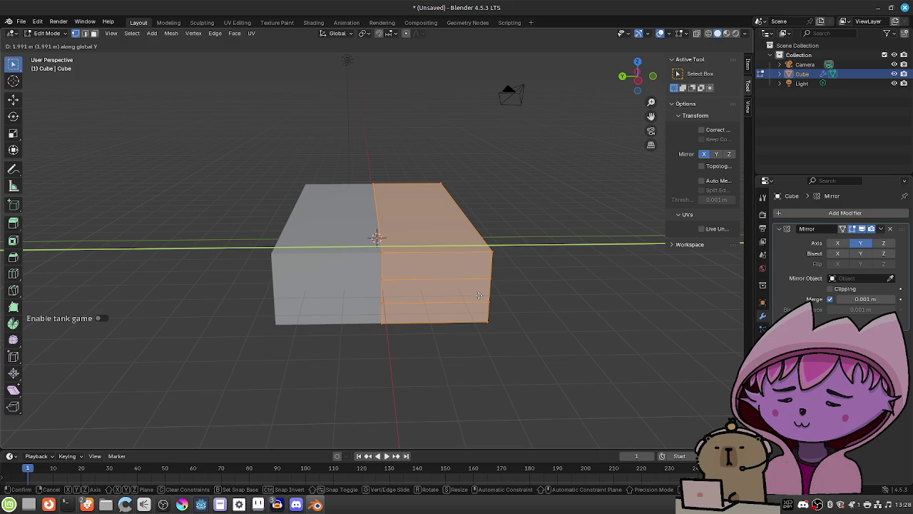
left_click(478, 296)
mouse_move(481, 340)
left_mouse_down()
mouse_move(399, 333)
mouse_move(304, 304)
mouse_move(441, 343)
left_mouse_up()
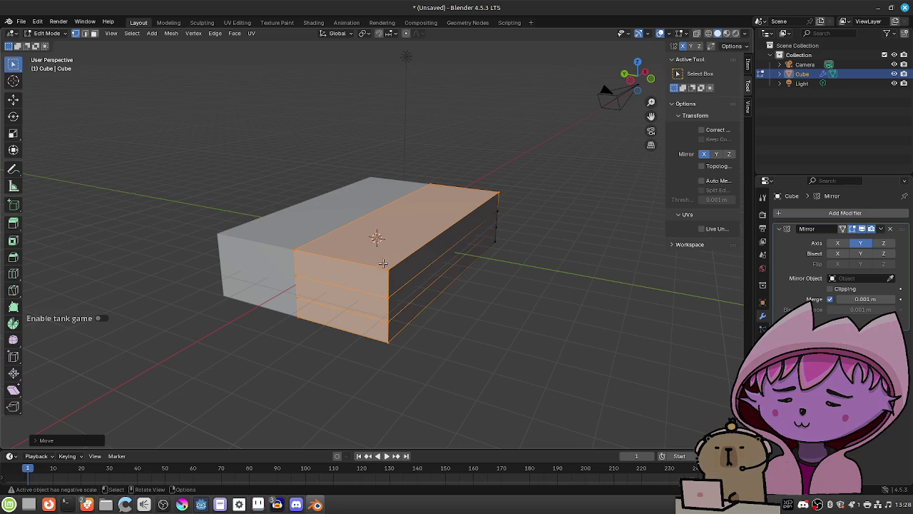
mouse_move(386, 315)
left_mouse_down()
mouse_move(418, 336)
mouse_move(457, 300)
mouse_move(470, 304)
left_mouse_up()
scroll(471, 304, "down", 1)
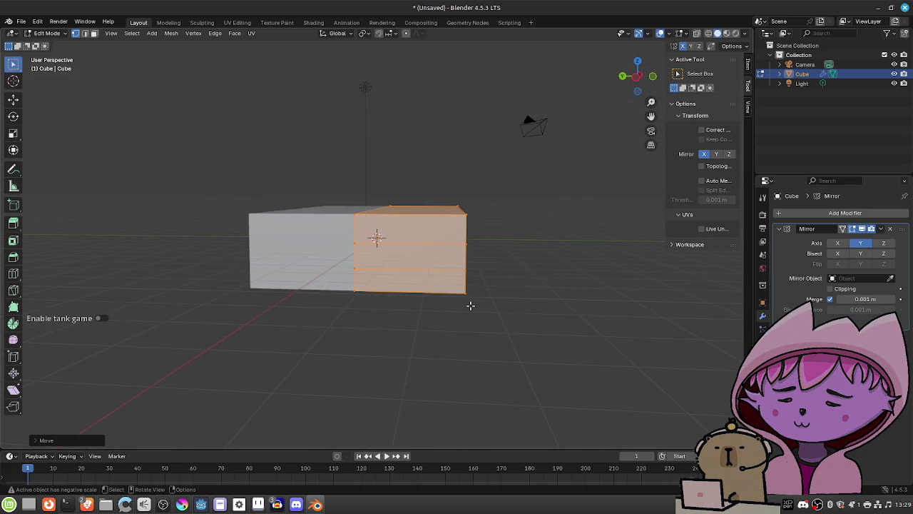
key("g")
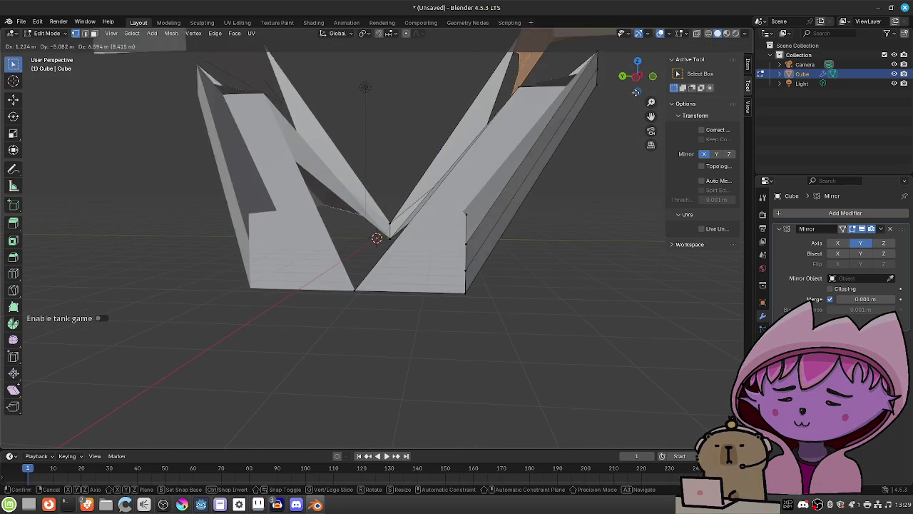
key("Escape")
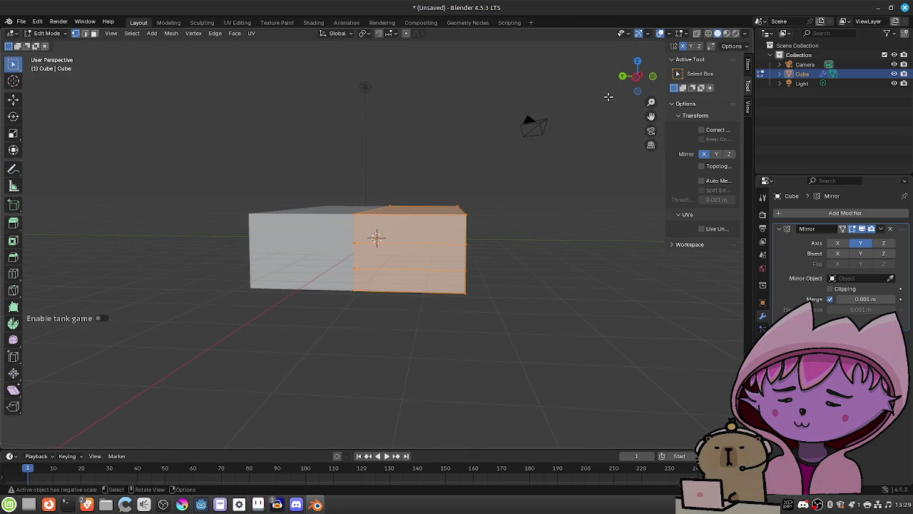
left_click(638, 81)
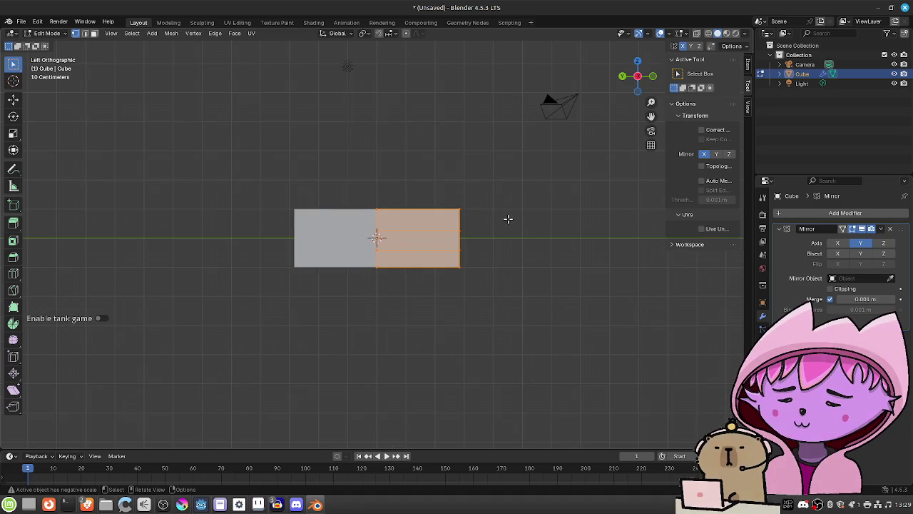
Select the hull's bottom edges and slide them inward along Y to slope the underside
left_click(460, 265)
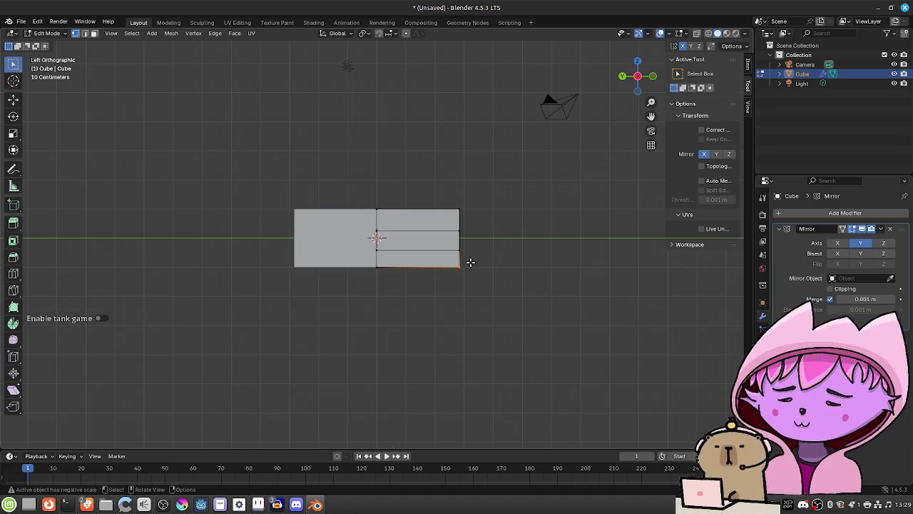
left_click_drag(517, 258, 551, 281)
left_click(534, 266, "shift")
left_click_drag(434, 283, 494, 292)
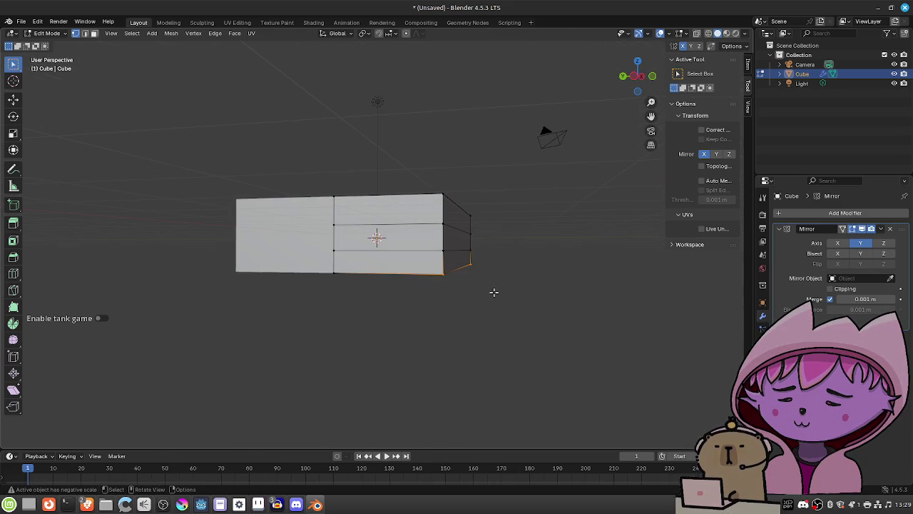
left_click(635, 76)
scroll(495, 227, "up", 4)
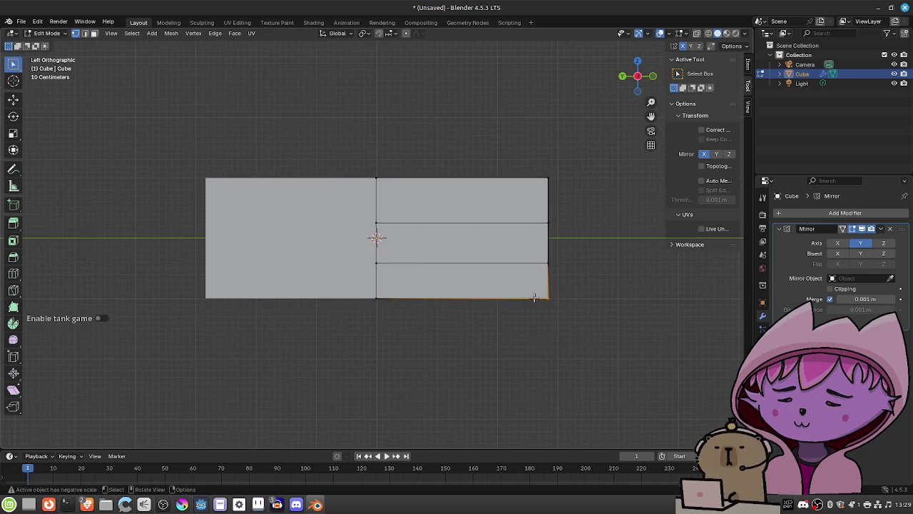
key("g")
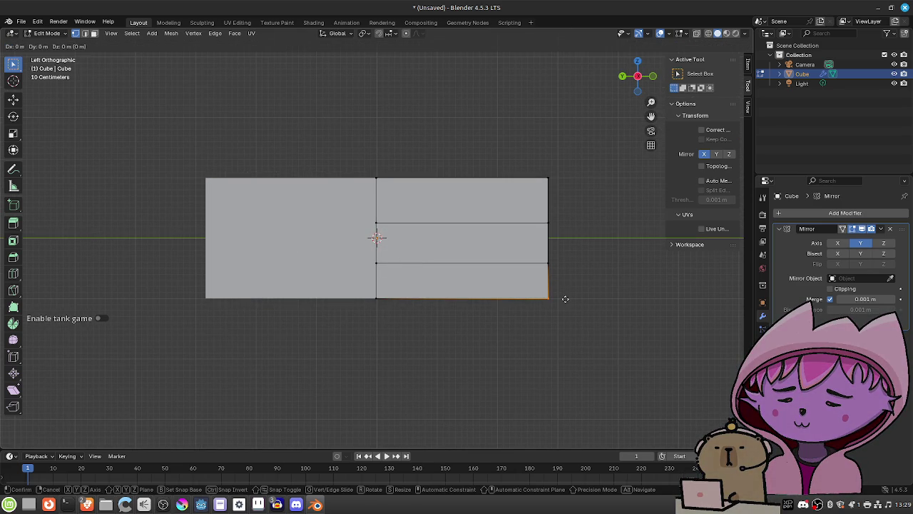
key("y")
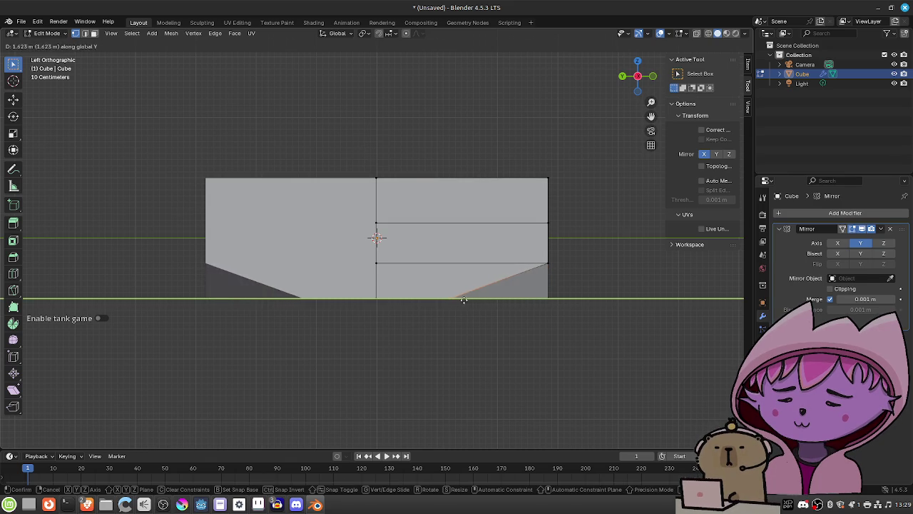
left_click(436, 299)
mouse_move(477, 298)
left_mouse_down()
mouse_move(548, 298)
mouse_move(514, 319)
mouse_move(483, 320)
mouse_move(479, 281)
mouse_move(372, 312)
mouse_move(433, 302)
mouse_move(542, 305)
mouse_move(524, 305)
left_mouse_up()
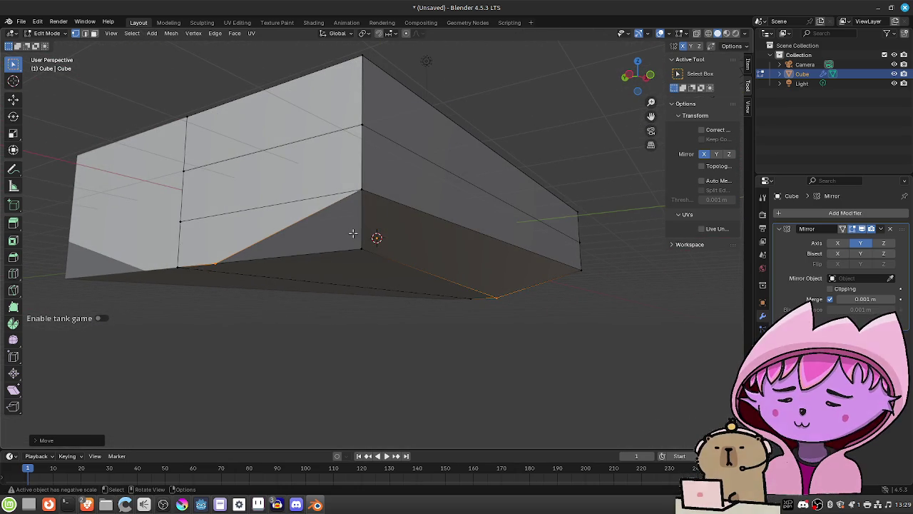
Delete the bottom corner vertex at the hull's end along with its faces
left_click(386, 264)
key("x")
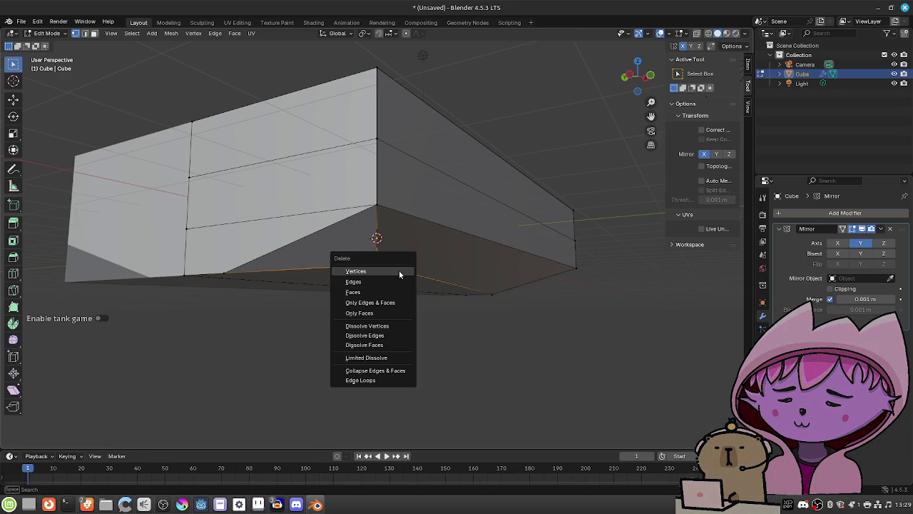
left_click(392, 271)
Select the lower edge loop and raise it along Z in the left orthographic view
mouse_move(407, 264)
left_mouse_down()
mouse_move(404, 254)
mouse_move(431, 231)
mouse_move(428, 289)
mouse_move(423, 265)
left_mouse_up()
left_click(423, 265, "alt")
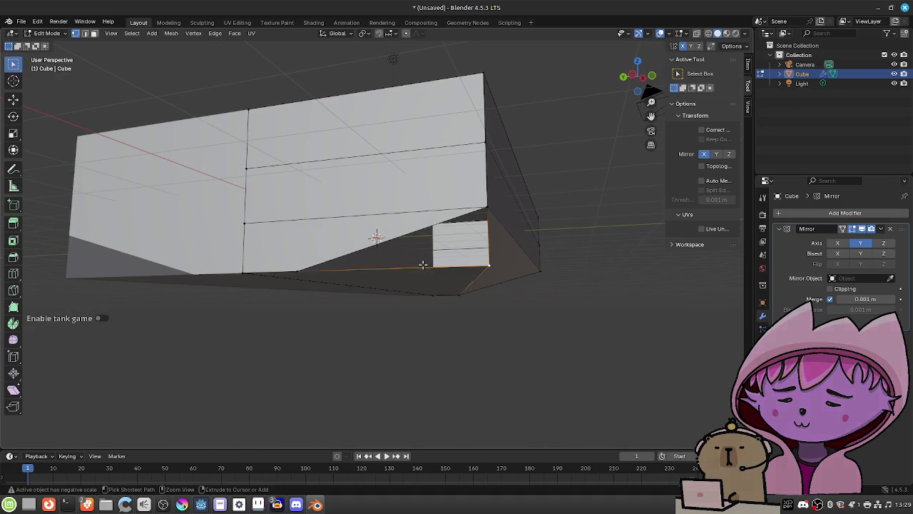
mouse_move(497, 250)
left_mouse_down()
mouse_move(469, 253)
mouse_move(473, 228)
mouse_move(515, 241)
mouse_move(505, 252)
mouse_move(545, 254)
mouse_move(536, 266)
mouse_move(542, 259)
left_mouse_up()
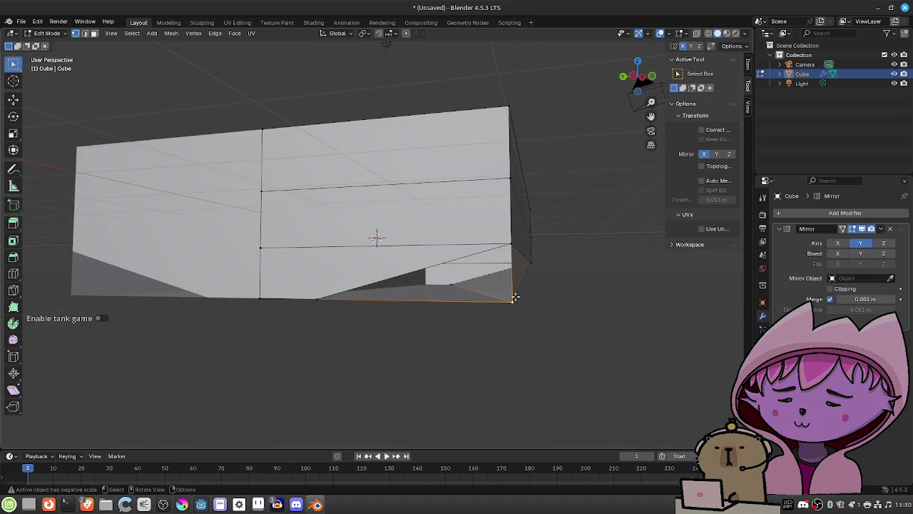
left_click(635, 77)
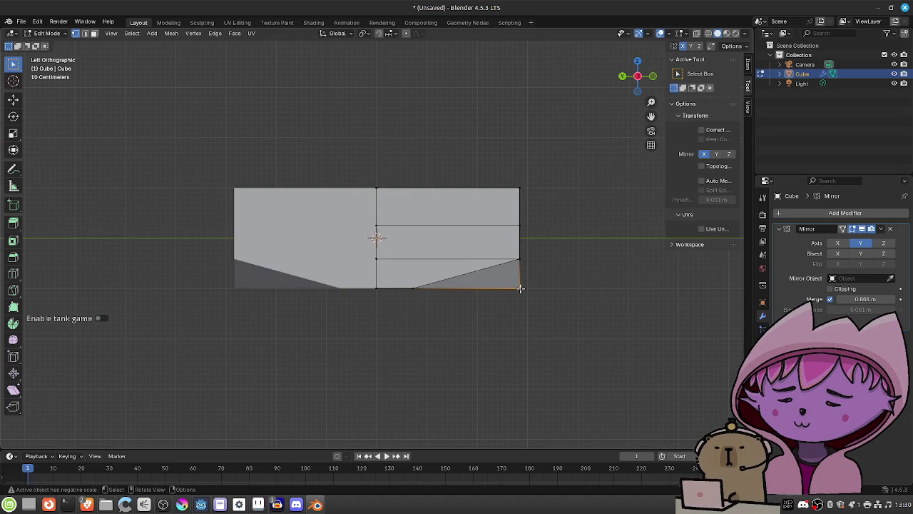
key("g")
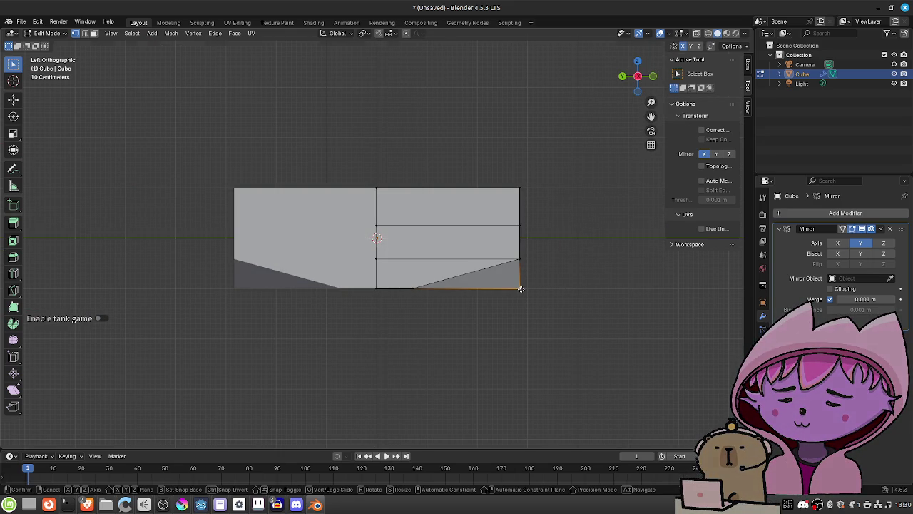
key("z")
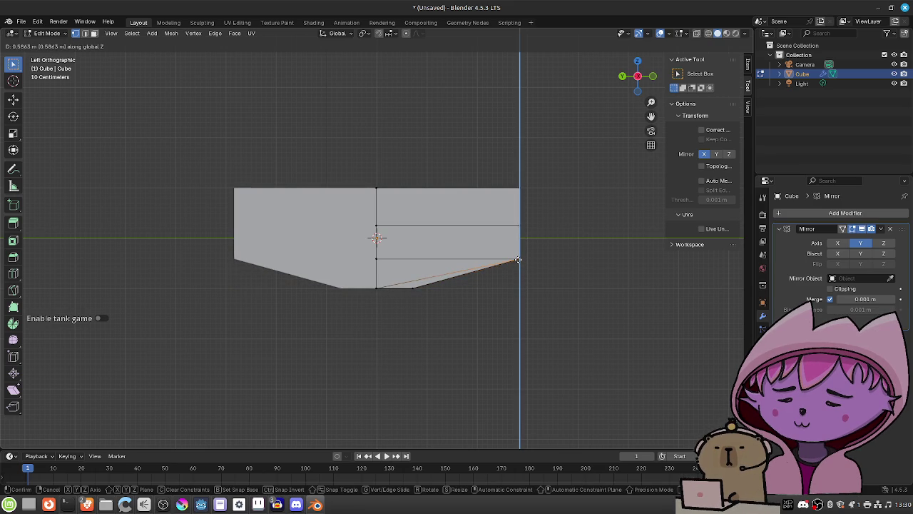
left_click(518, 260)
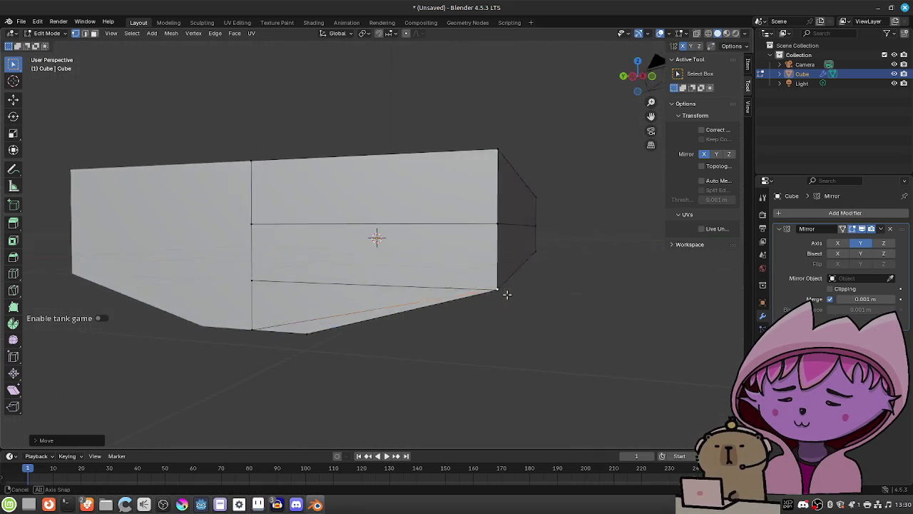
Inspect the box from several angles, then undo the vertex edits
mouse_move(476, 280)
left_mouse_down()
mouse_move(398, 314)
mouse_move(358, 302)
mouse_move(330, 308)
mouse_move(338, 321)
mouse_move(378, 310)
mouse_move(357, 322)
mouse_move(347, 320)
mouse_move(371, 308)
left_mouse_up()
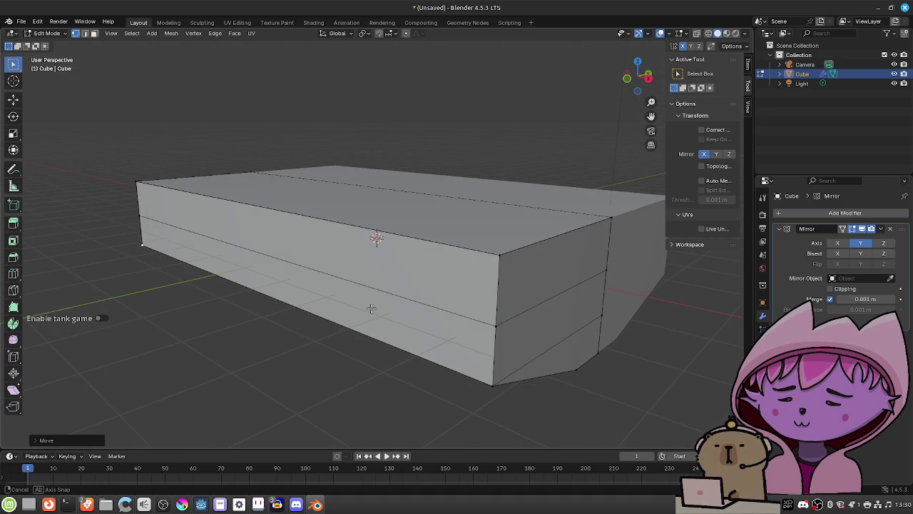
mouse_move(371, 309)
left_mouse_down()
mouse_move(479, 316)
mouse_move(518, 338)
mouse_move(477, 328)
mouse_move(493, 300)
mouse_move(449, 287)
mouse_move(341, 285)
mouse_move(490, 279)
mouse_move(414, 273)
mouse_move(461, 301)
mouse_move(453, 290)
mouse_move(464, 275)
mouse_move(481, 279)
mouse_move(416, 238)
mouse_move(306, 252)
mouse_move(304, 279)
mouse_move(487, 264)
mouse_move(495, 253)
mouse_move(477, 224)
mouse_move(485, 283)
mouse_move(329, 275)
mouse_move(313, 286)
mouse_move(371, 235)
mouse_move(381, 179)
mouse_move(430, 151)
mouse_move(424, 181)
mouse_move(502, 207)
left_mouse_up()
scroll(513, 309, "down", 3)
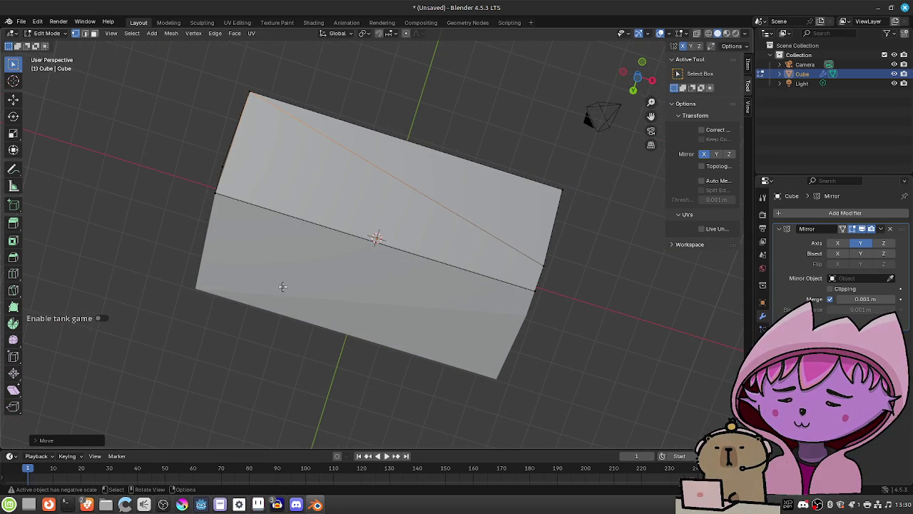
mouse_move(585, 261)
left_mouse_down()
mouse_move(575, 262)
mouse_move(615, 319)
left_mouse_up()
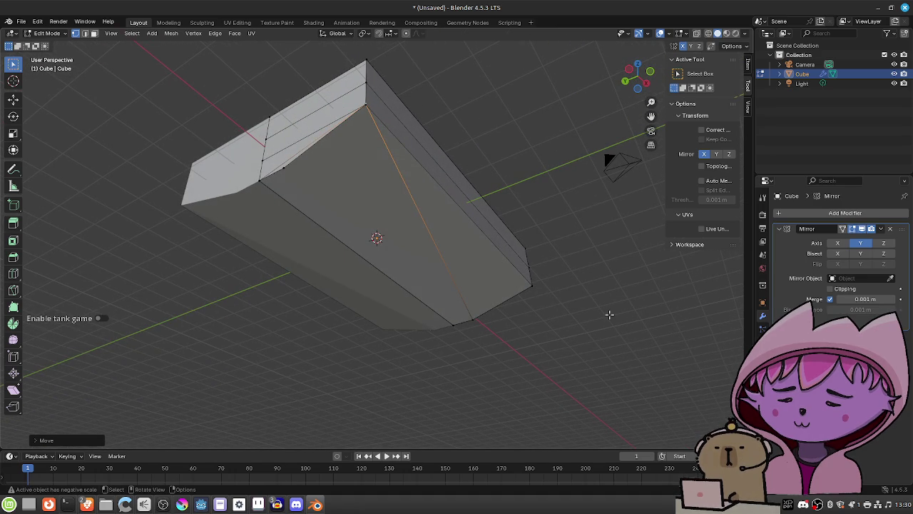
key("ctrl+z")
key("ctrl+z")
key("ctrl+z")
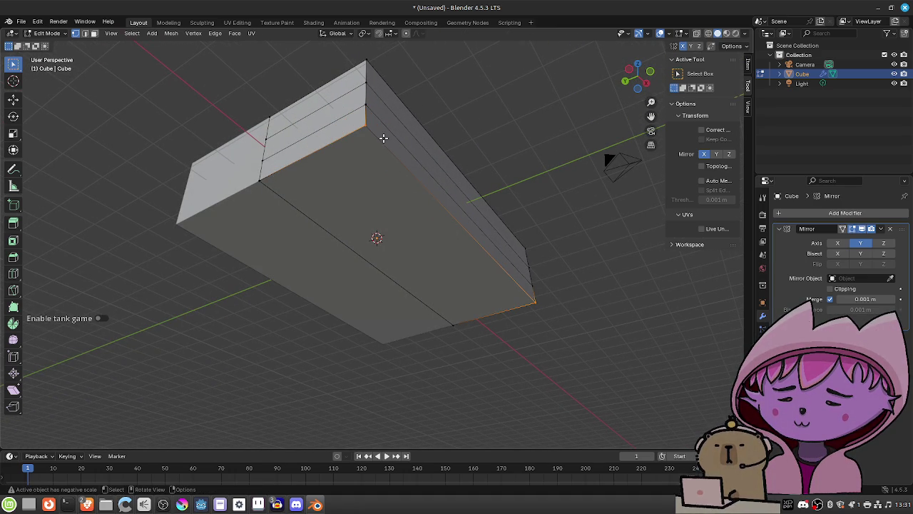
Box-select the right half of the mesh
left_click_drag(384, 109, 386, 143)
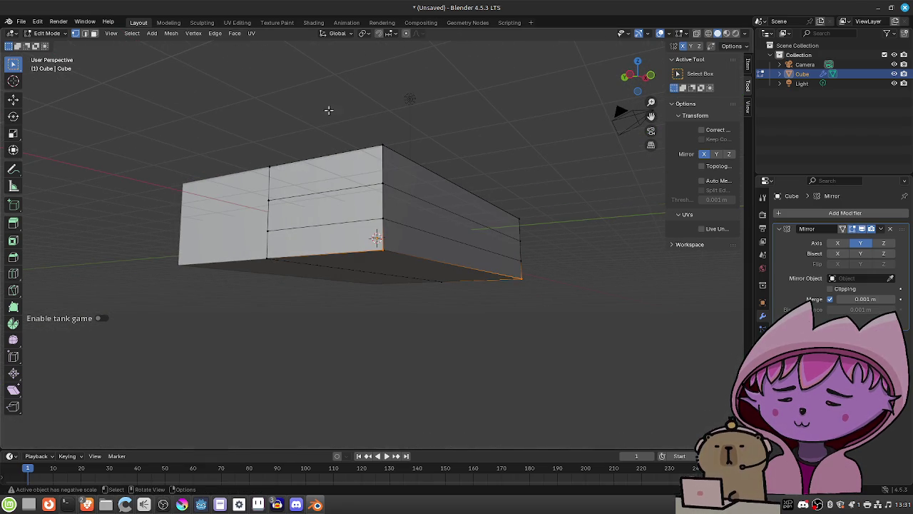
mouse_move(156, 138)
left_mouse_down()
mouse_move(479, 300)
mouse_move(579, 323)
mouse_move(511, 284)
mouse_move(412, 321)
mouse_move(471, 178)
left_mouse_up()
left_click_drag(508, 304, 427, 130)
key("b")
left_click_drag(497, 274, 436, 122)
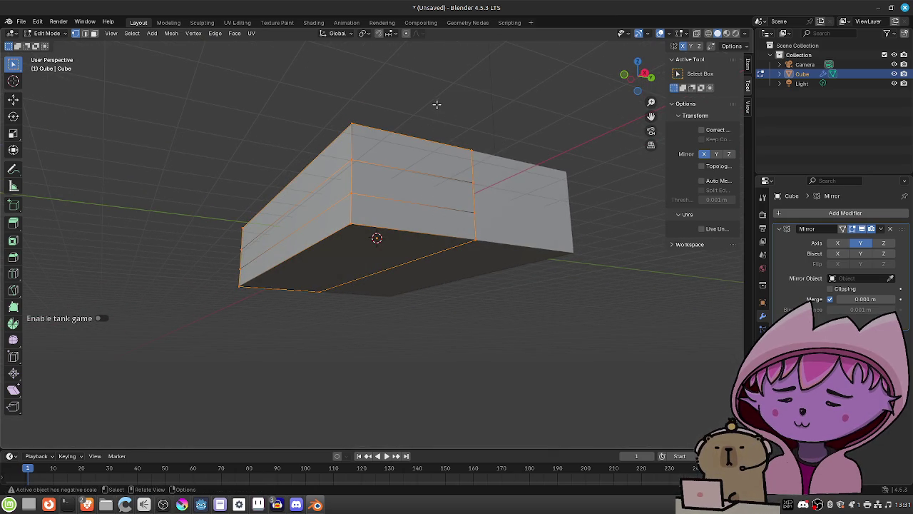
left_click_drag(367, 304, 524, 322)
left_click(188, 36)
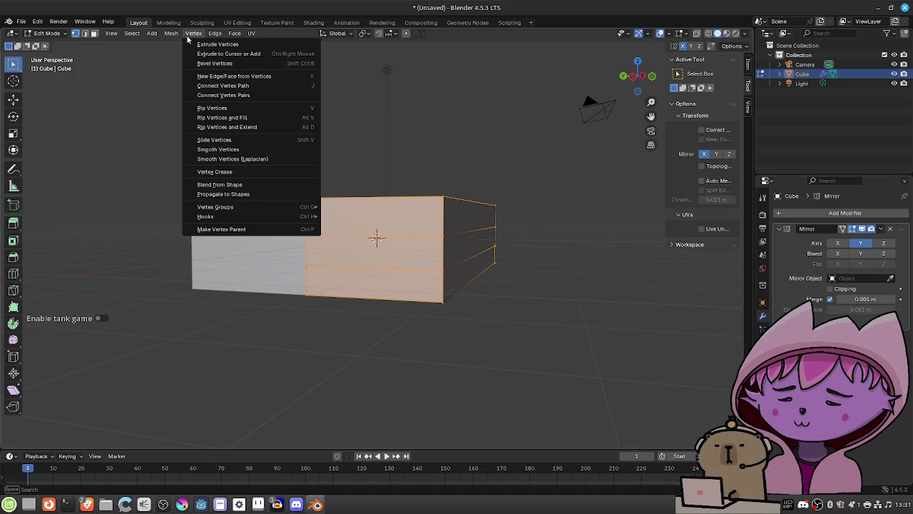
mouse_move(175, 36)
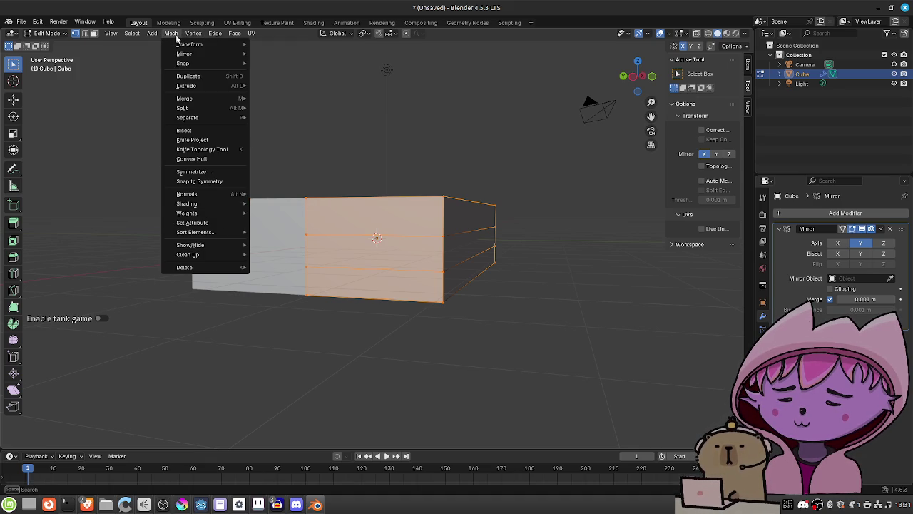
mouse_move(187, 99)
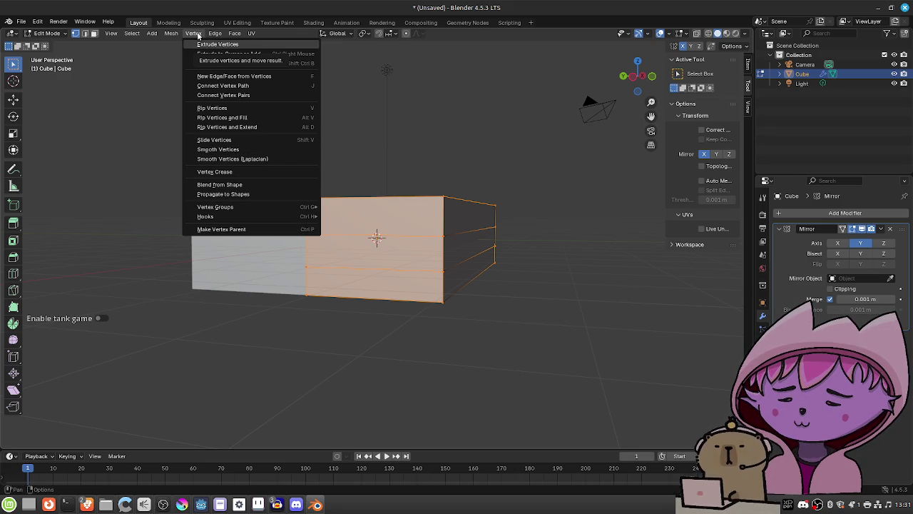
right_click(352, 221)
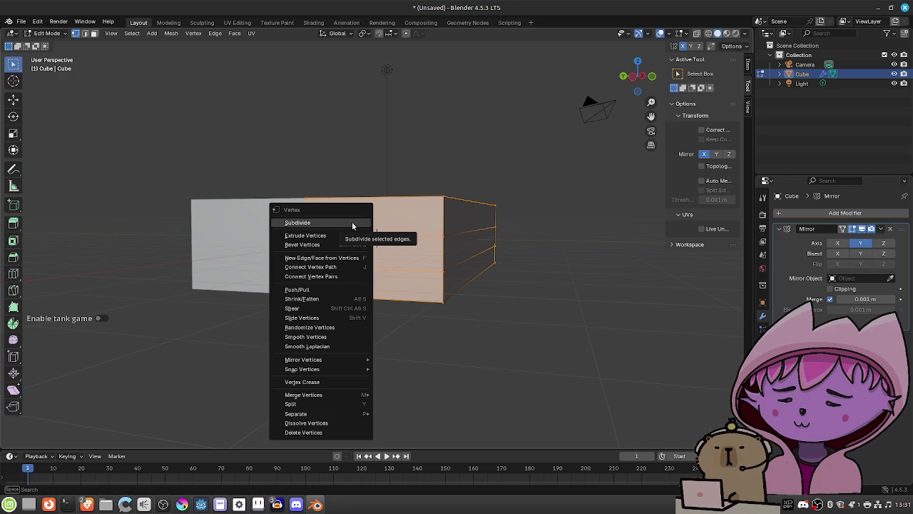
mouse_move(339, 393)
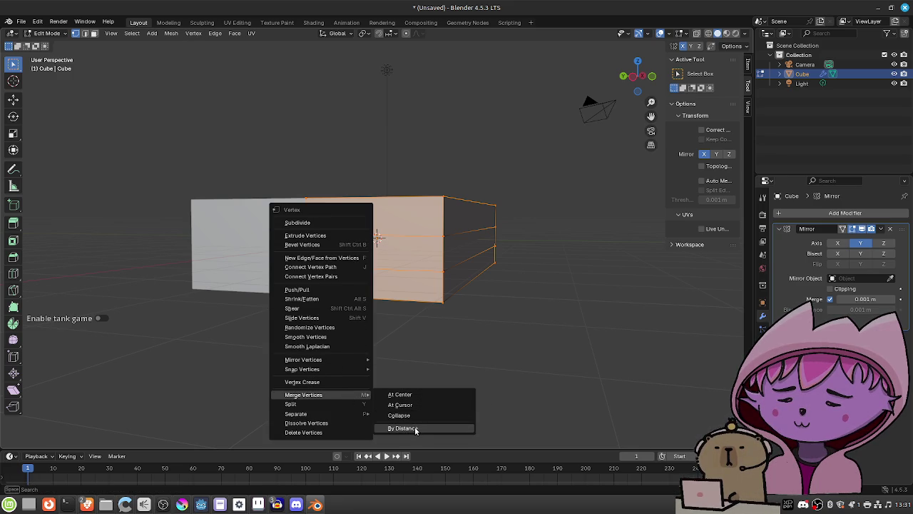
left_click(416, 429)
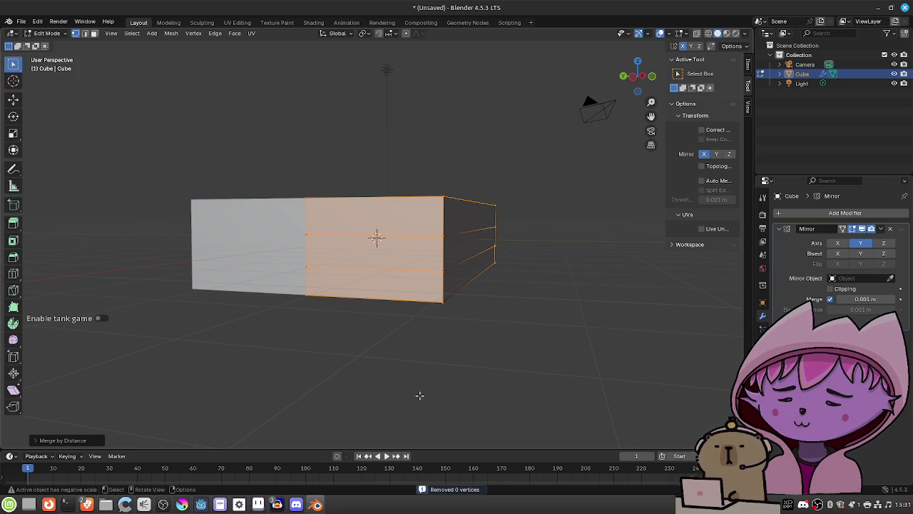
key("alt+a")
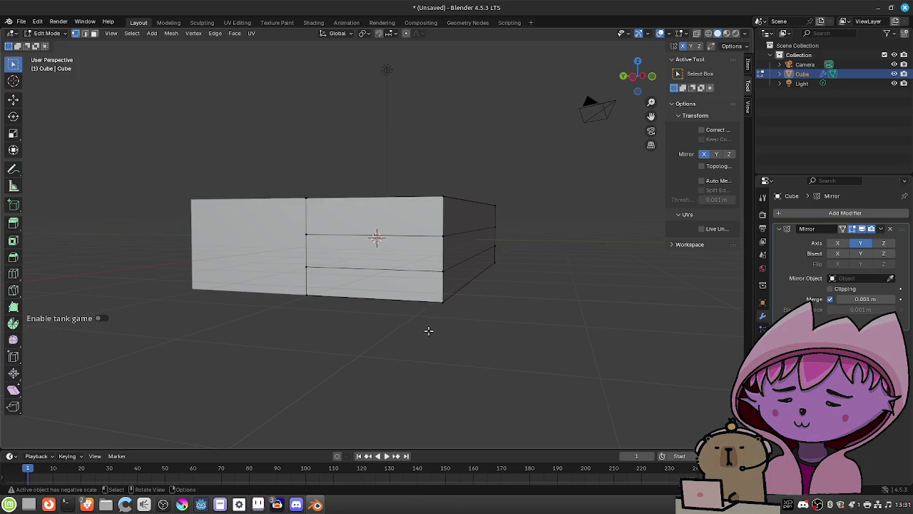
mouse_move(444, 310)
left_mouse_down()
mouse_move(459, 326)
mouse_move(390, 192)
left_mouse_up()
Try moving the front lower-right corner vertex and an edge, cancelling both moves
left_click(380, 190)
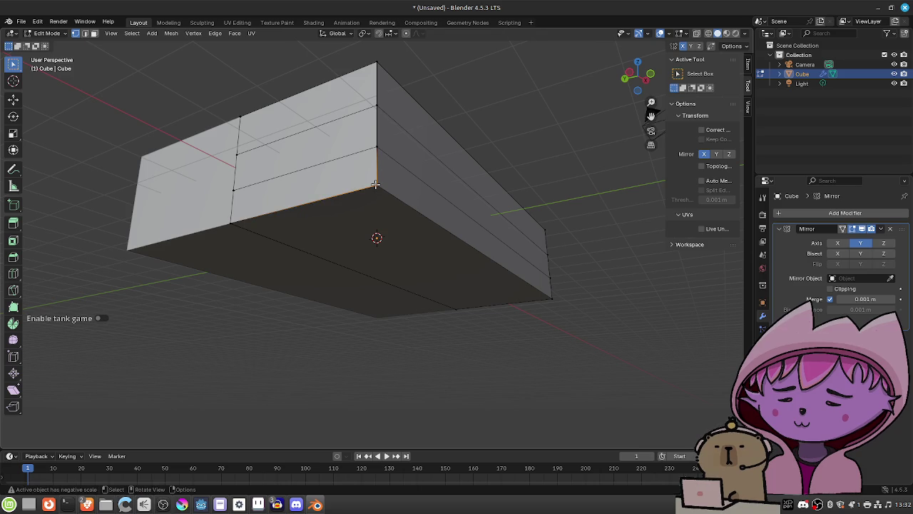
key("g")
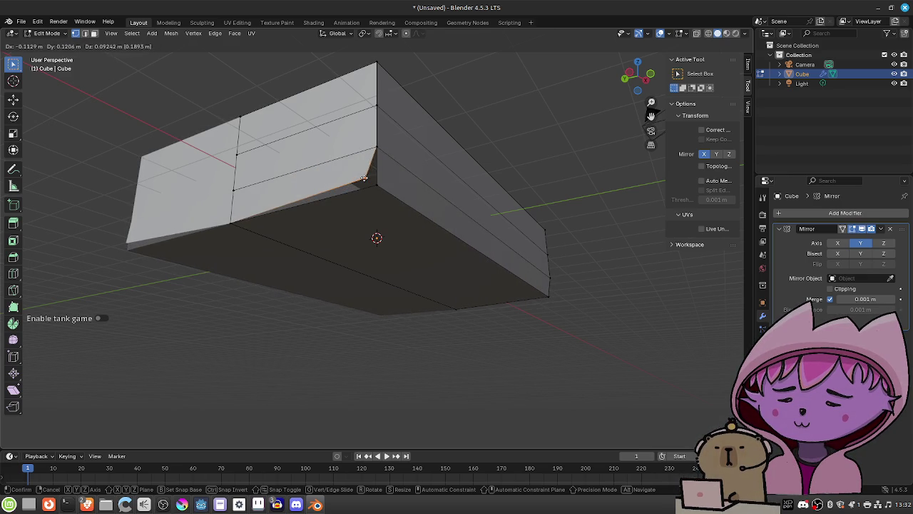
right_click(364, 177)
mouse_move(378, 196)
left_mouse_down()
mouse_move(261, 212)
mouse_move(336, 210)
mouse_move(310, 192)
mouse_move(375, 194)
left_mouse_up()
key("g")
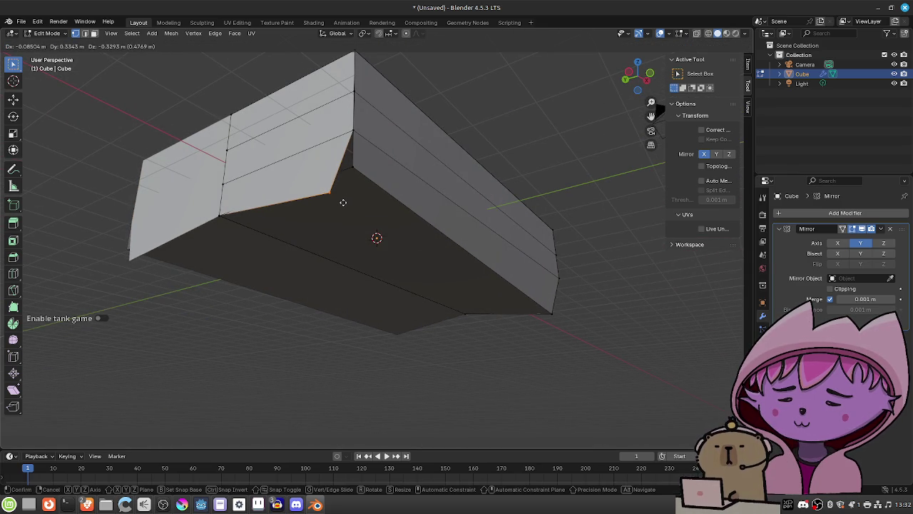
right_click(342, 202)
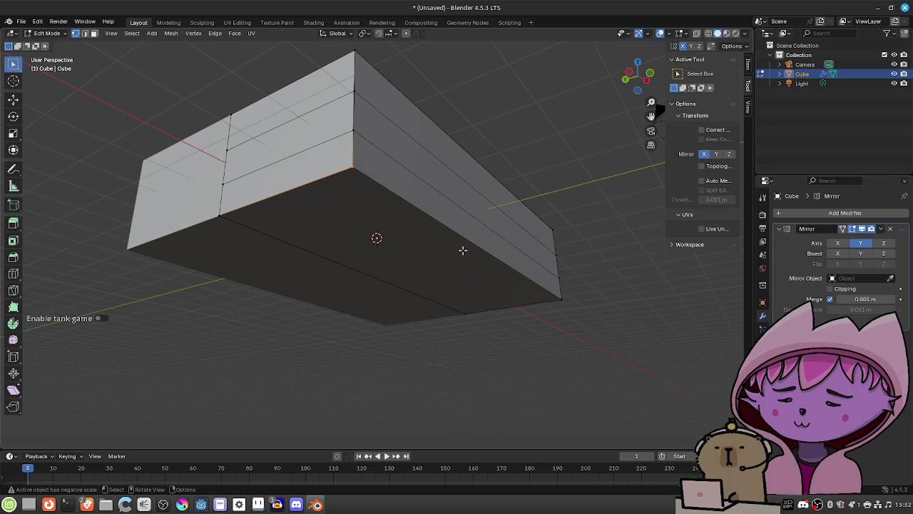
Turn off Mirror X editing and test the edge move again without applying it
left_click(705, 155)
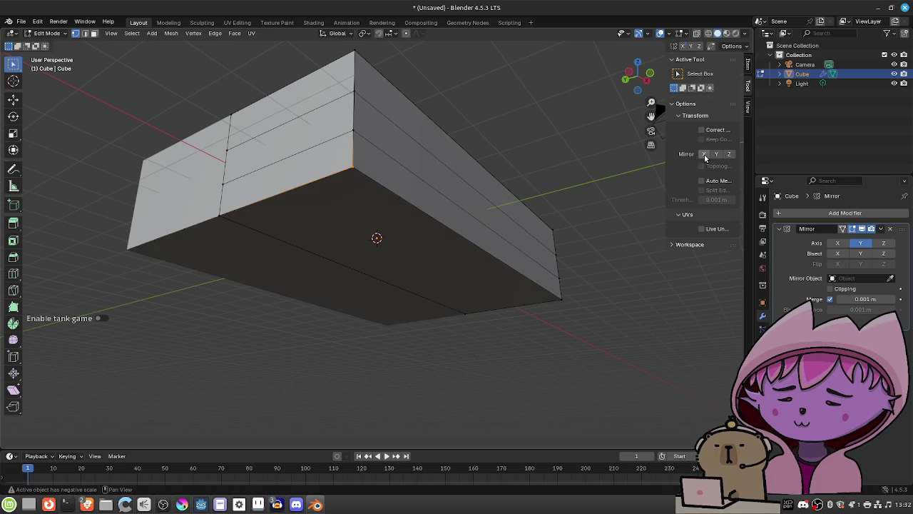
key("g")
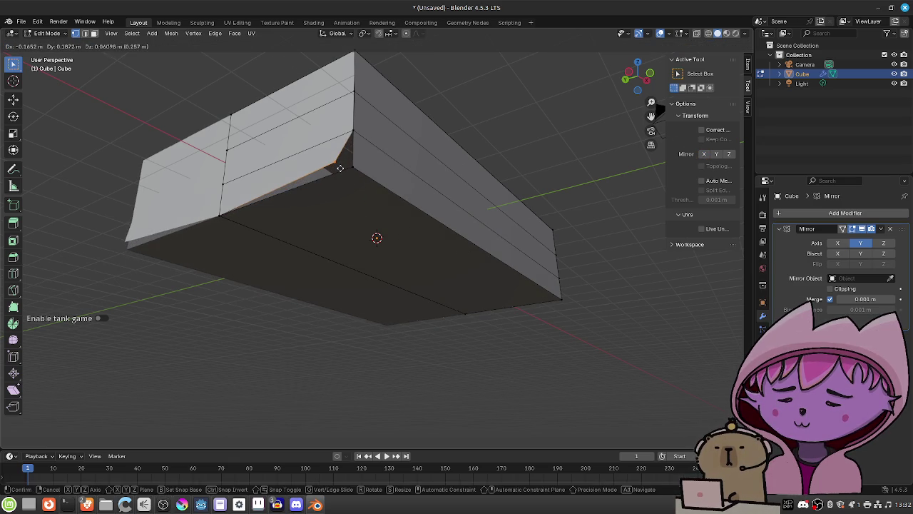
right_click(339, 168)
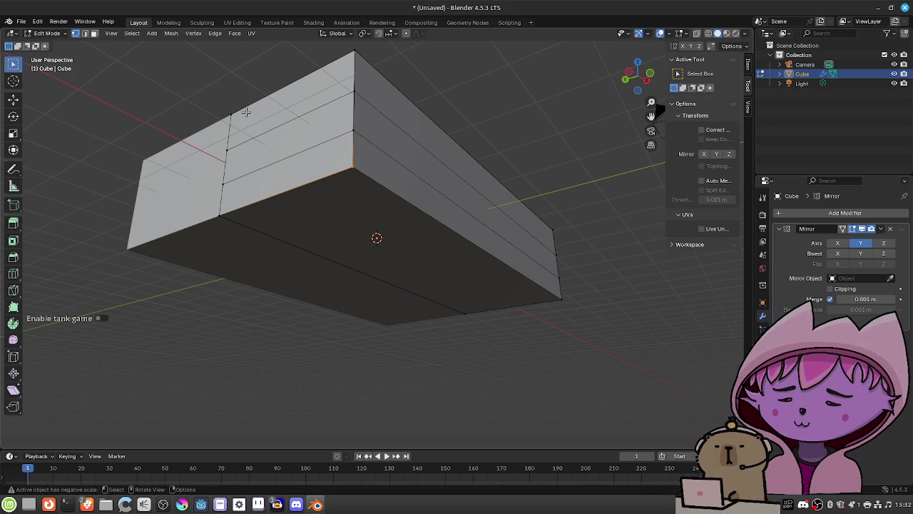
left_click_drag(363, 188, 364, 199)
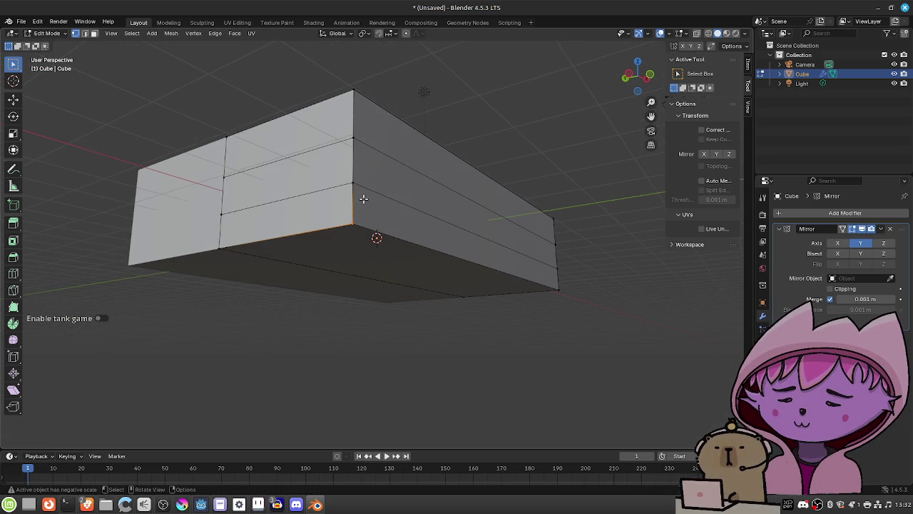
key("shift+a")
key("Escape")
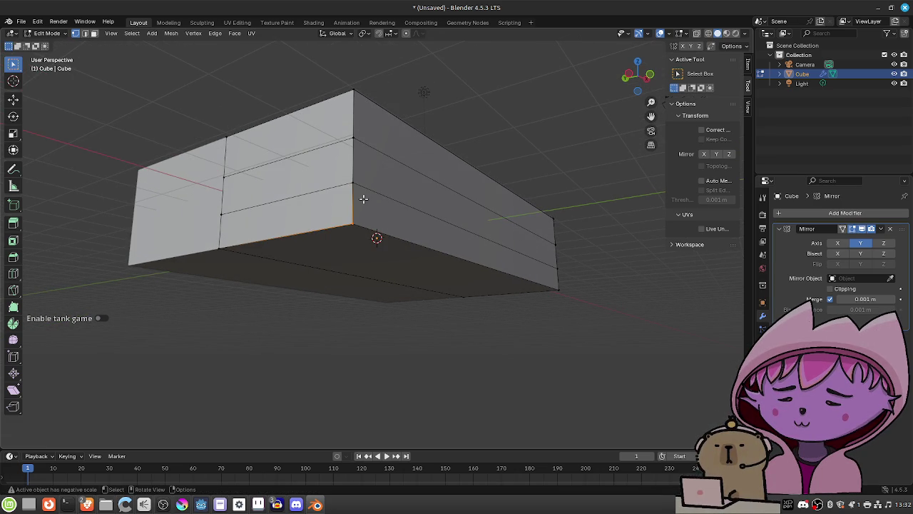
scroll(363, 198, "down", 3)
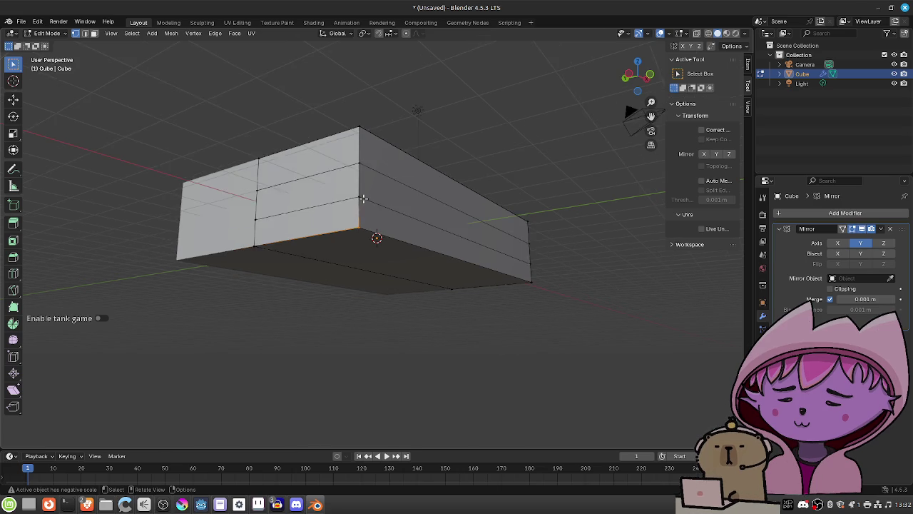
Box-select the whole box mesh
mouse_move(264, 146)
left_mouse_down()
mouse_move(432, 261)
mouse_move(563, 307)
left_mouse_up()
mouse_move(478, 284)
left_mouse_down()
mouse_move(390, 290)
mouse_move(460, 308)
left_mouse_up()
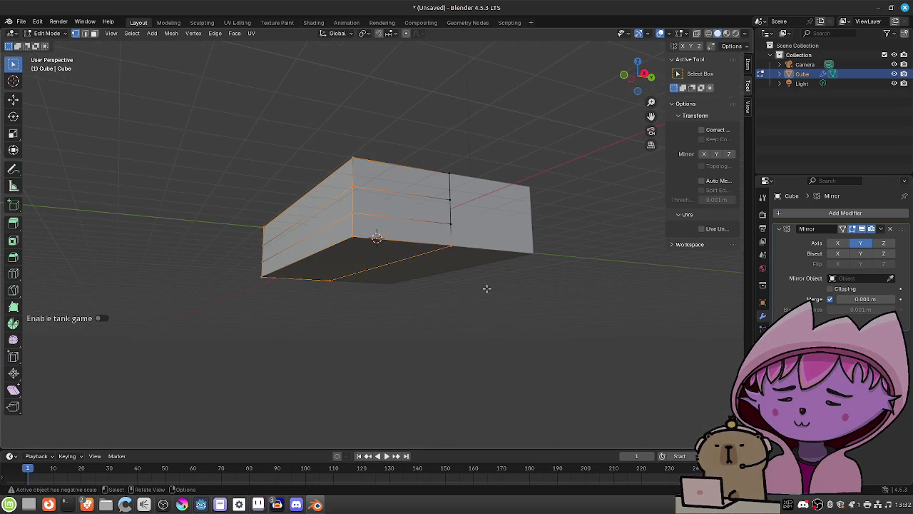
mouse_move(344, 286)
left_mouse_down()
mouse_move(418, 283)
mouse_move(497, 296)
left_mouse_up()
key("ctrl+v")
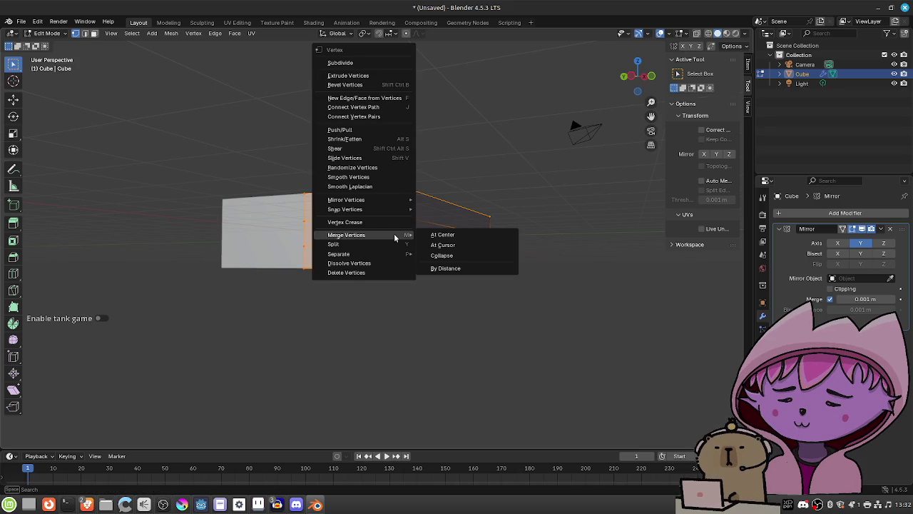
left_click(449, 268)
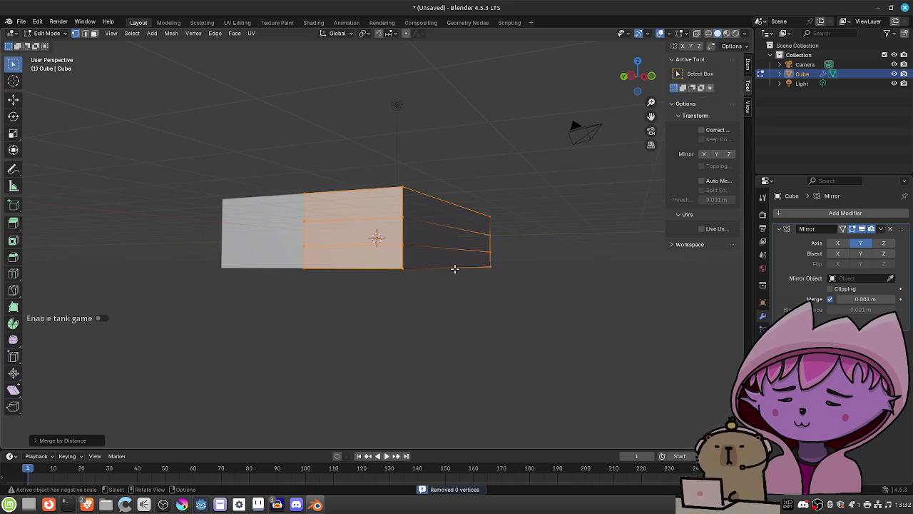
left_click(34, 442)
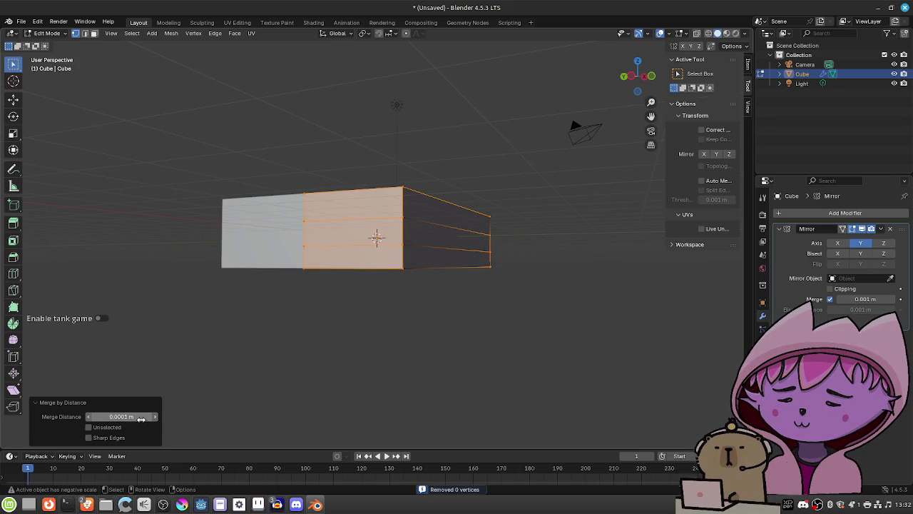
left_click_drag(139, 417, 193, 417)
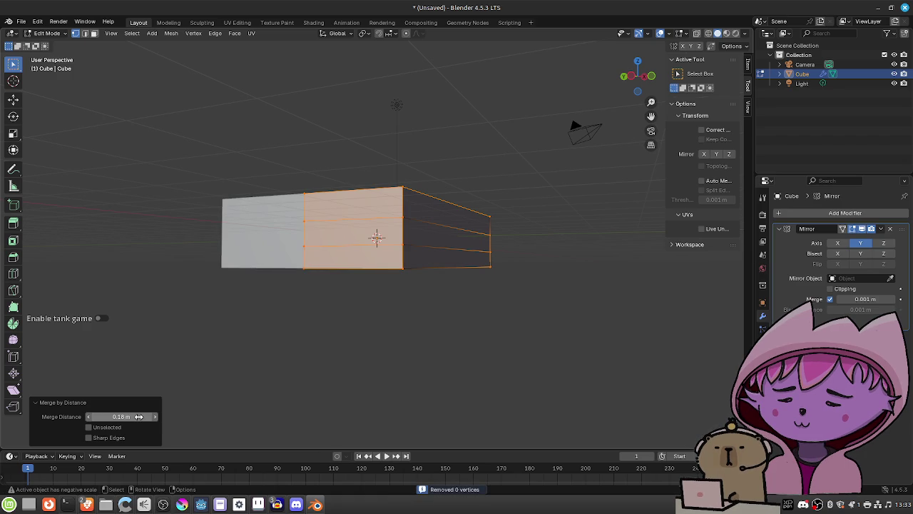
left_click(216, 399)
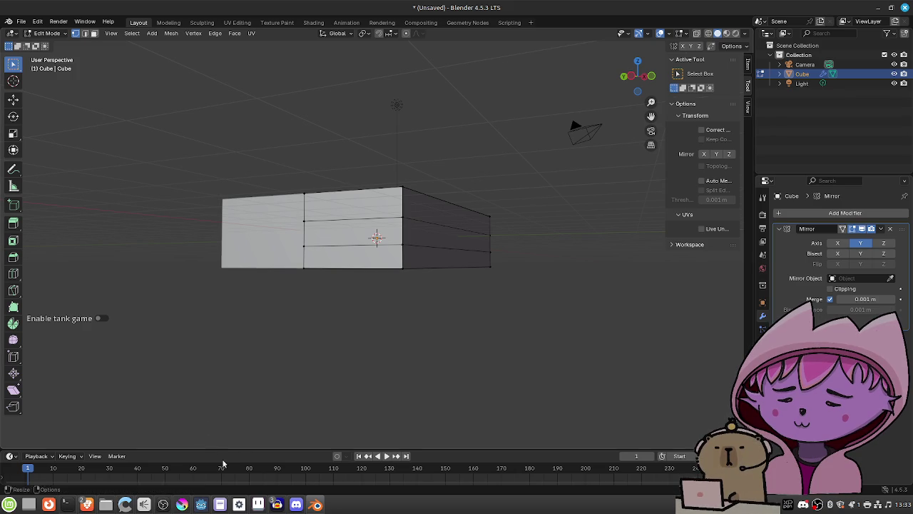
mouse_move(190, 503)
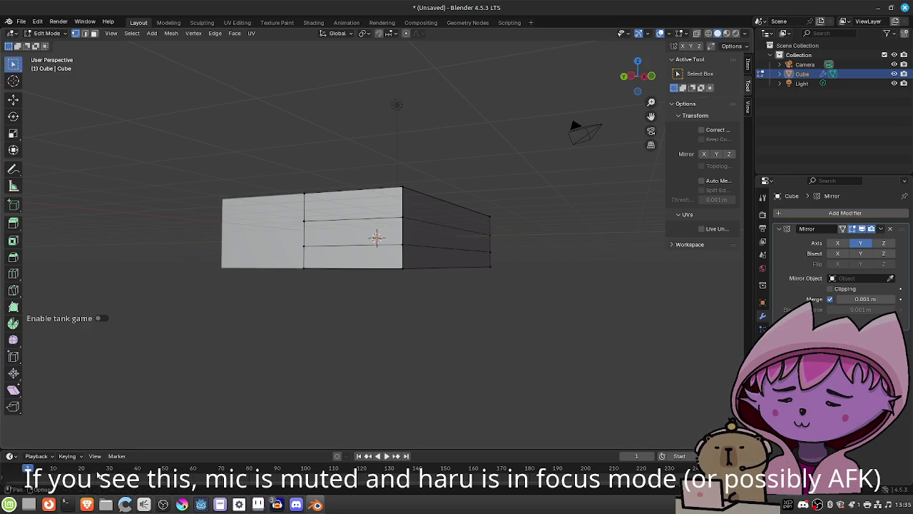
mouse_move(80, 505)
left_click(87, 449)
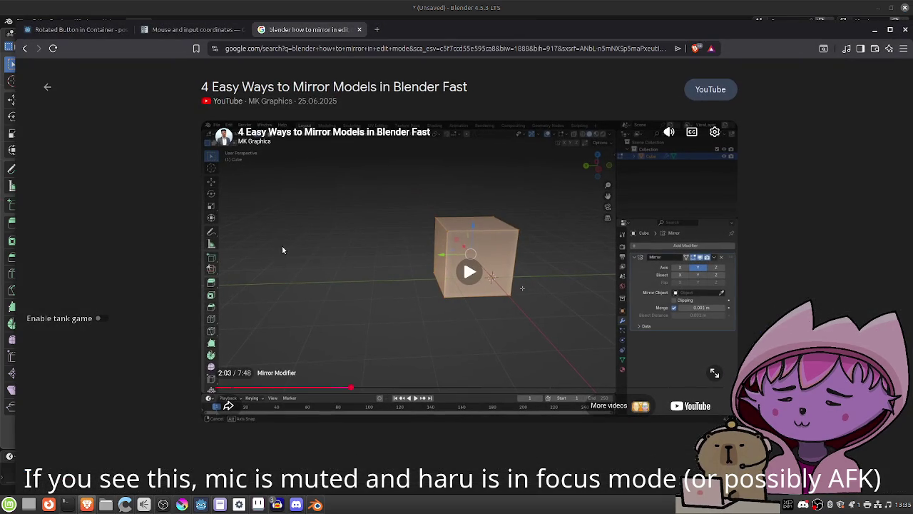
left_click(475, 8)
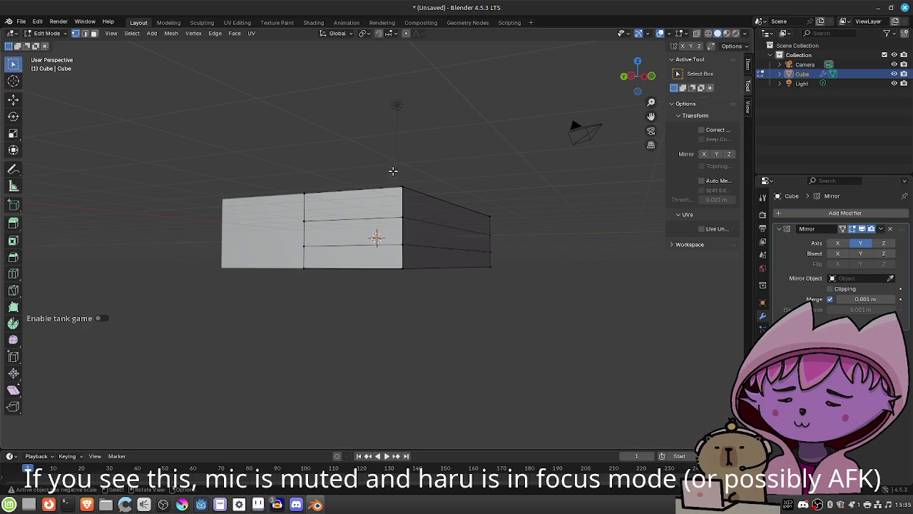
Dismiss the merge menu and browse Save As to Documents/godot_games/ld59_entry
key("m")
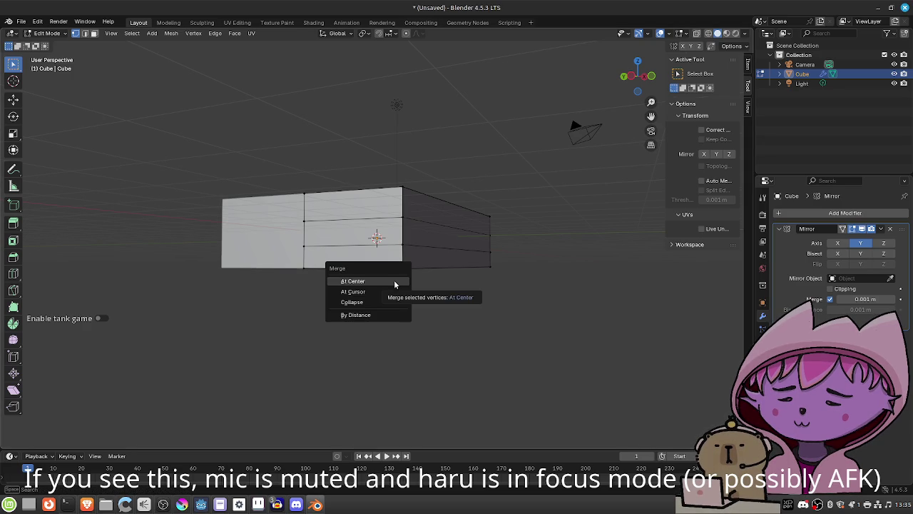
left_click(394, 281)
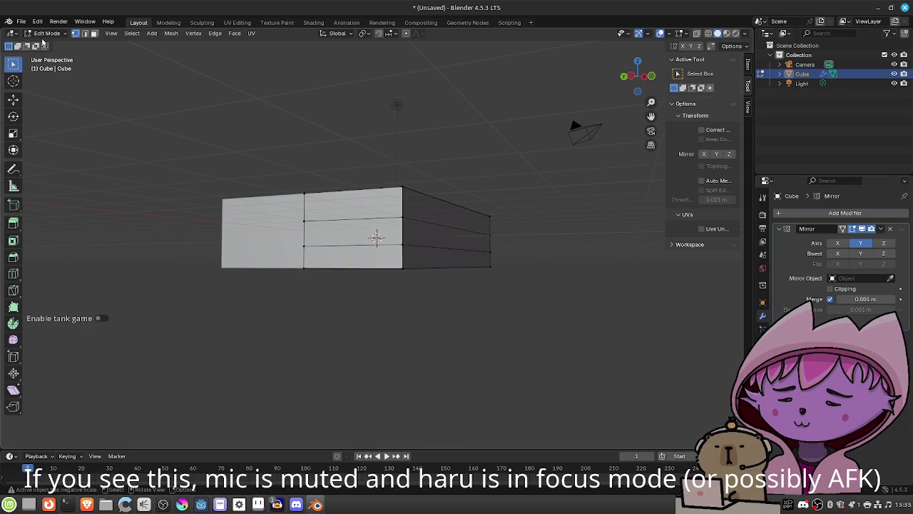
left_click(23, 22)
left_click(41, 93)
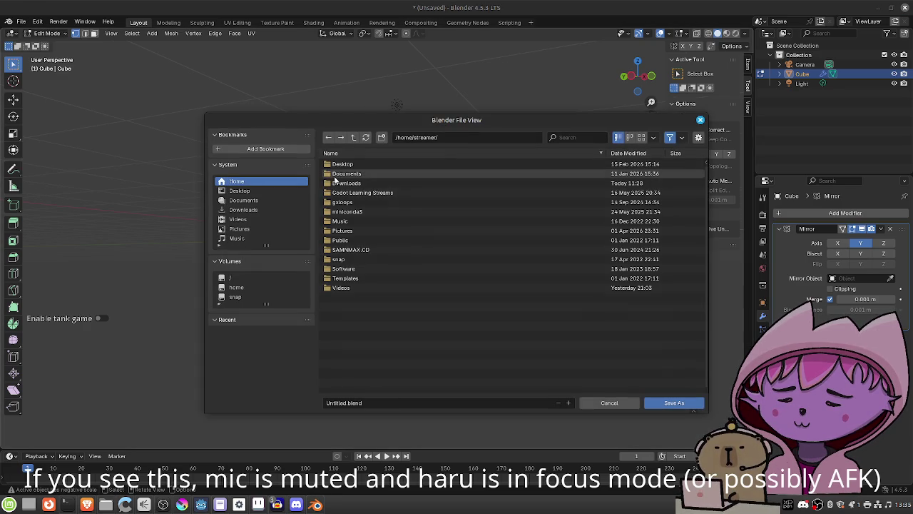
double_click(390, 174)
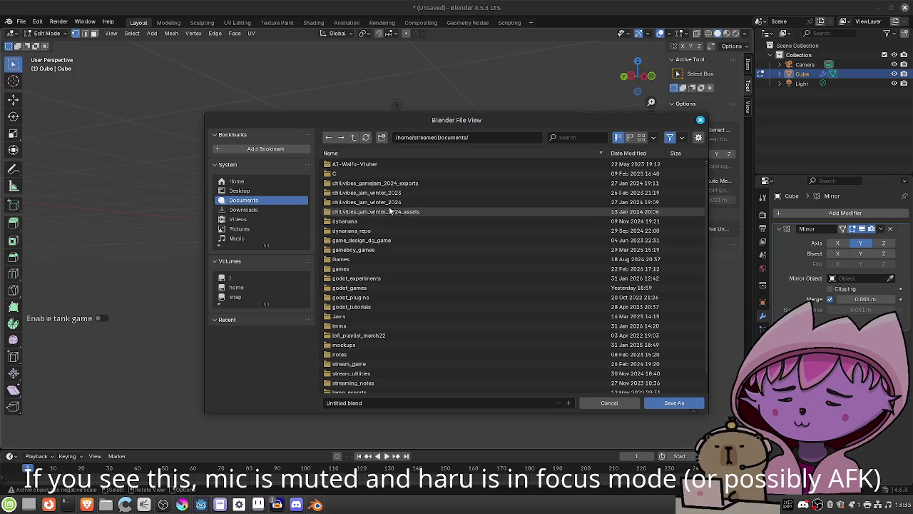
double_click(370, 288)
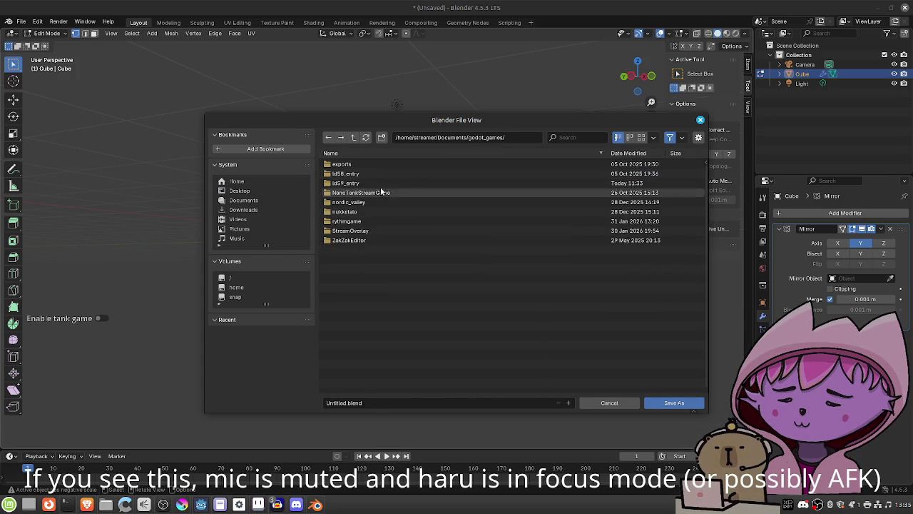
double_click(382, 174)
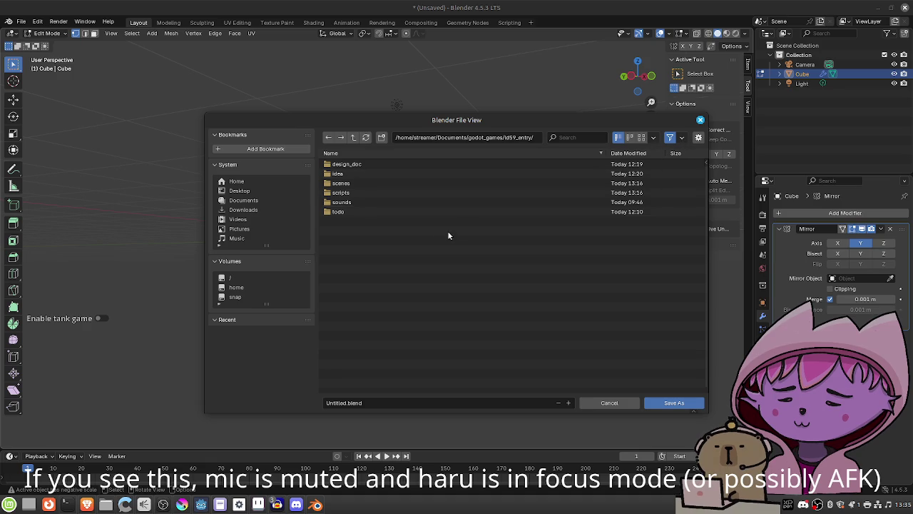
Create a 3dmodels folder and save the model there as vessel.blend
left_click(381, 137)
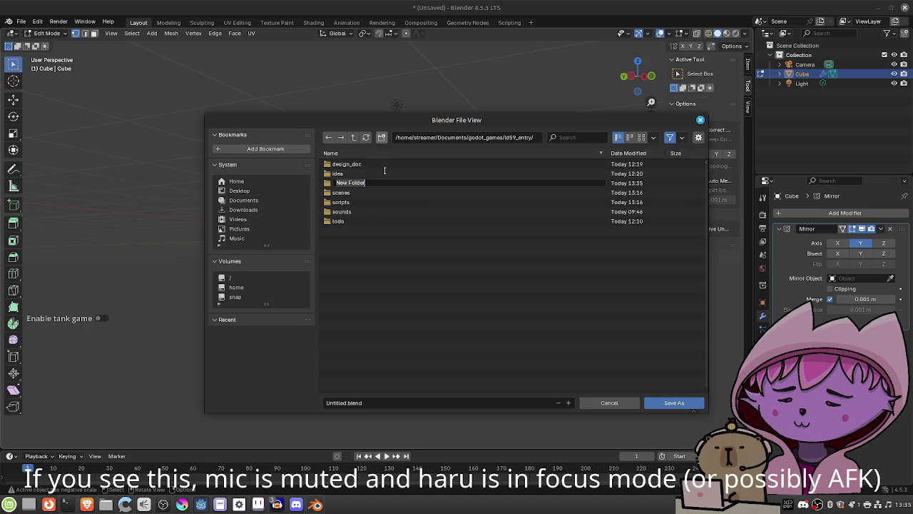
type("3dmodels")
key("Return")
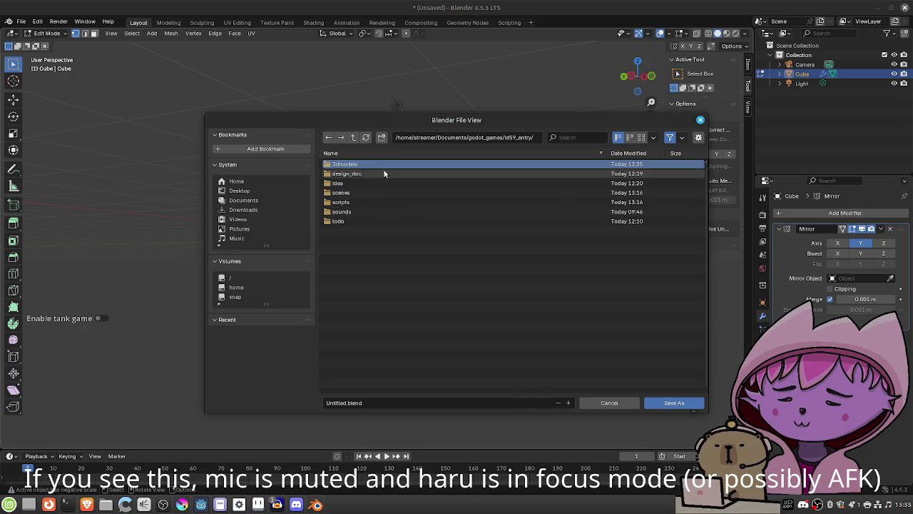
left_click(347, 403)
key("Left")
key("BackSpace")
key("BackSpace")
key("BackSpace")
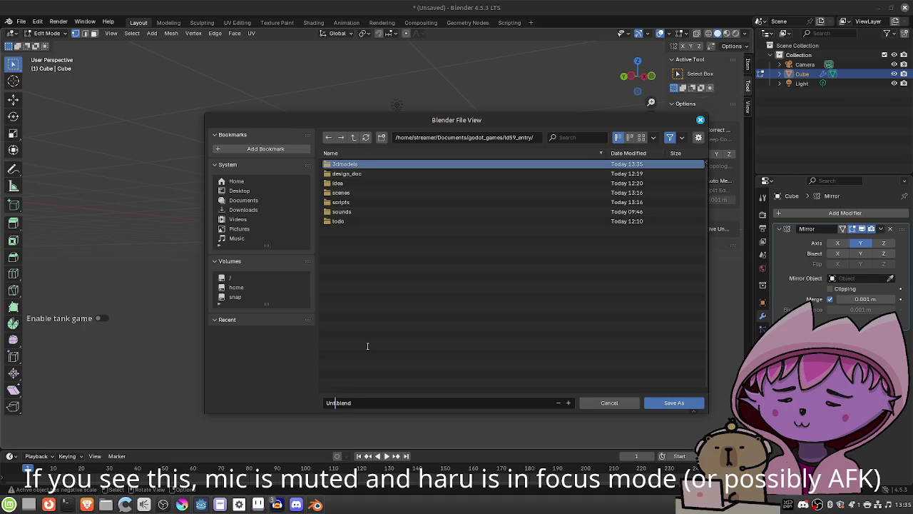
type("vessel")
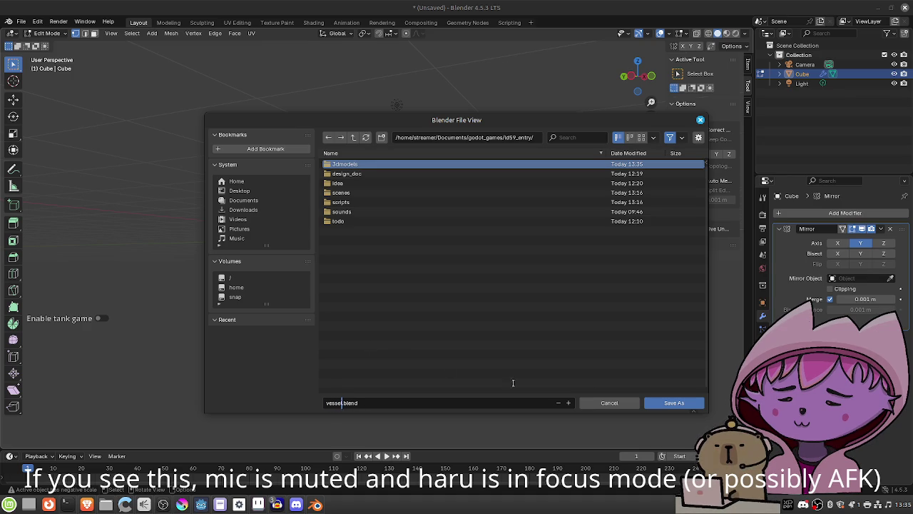
left_click(665, 401)
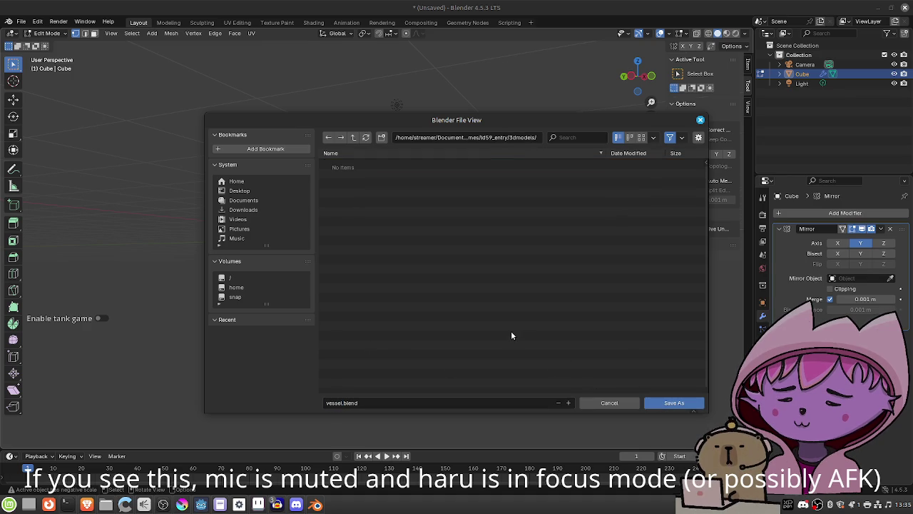
left_click(670, 404)
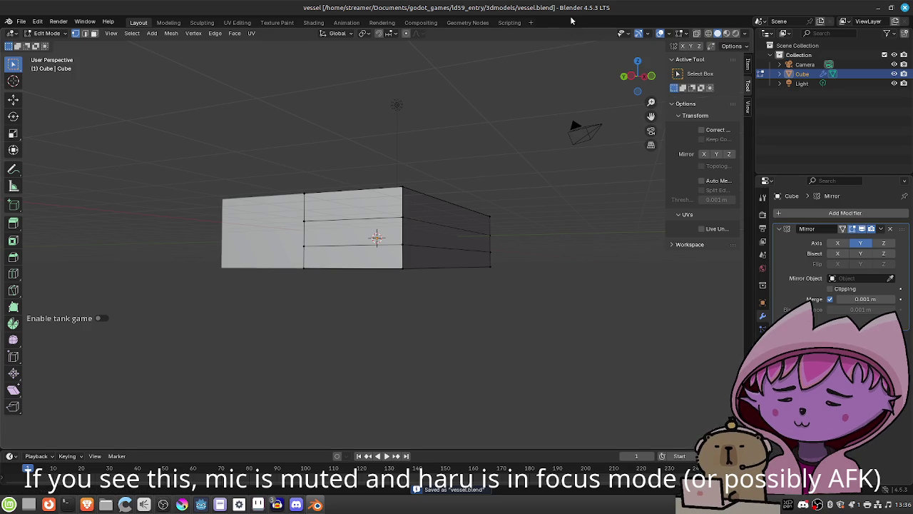
Select all and merge vertices by distance, removing 10 duplicates
key("a")
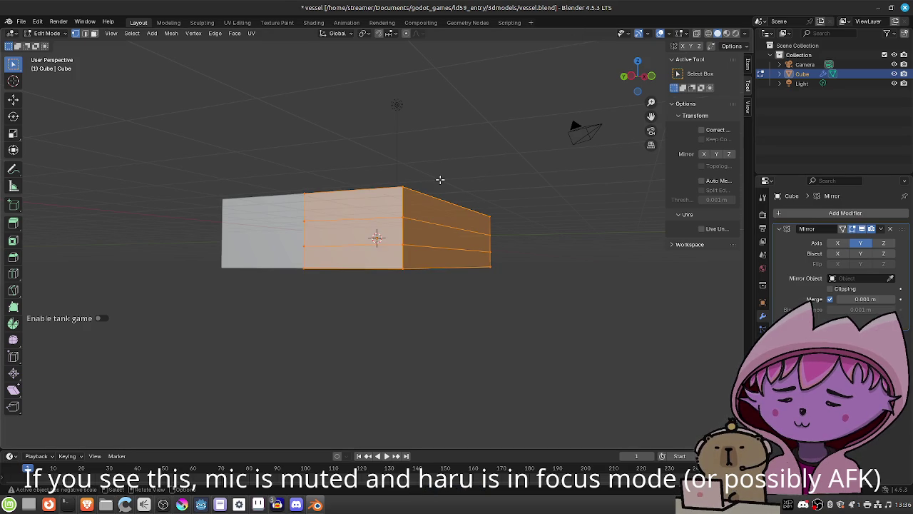
key("m")
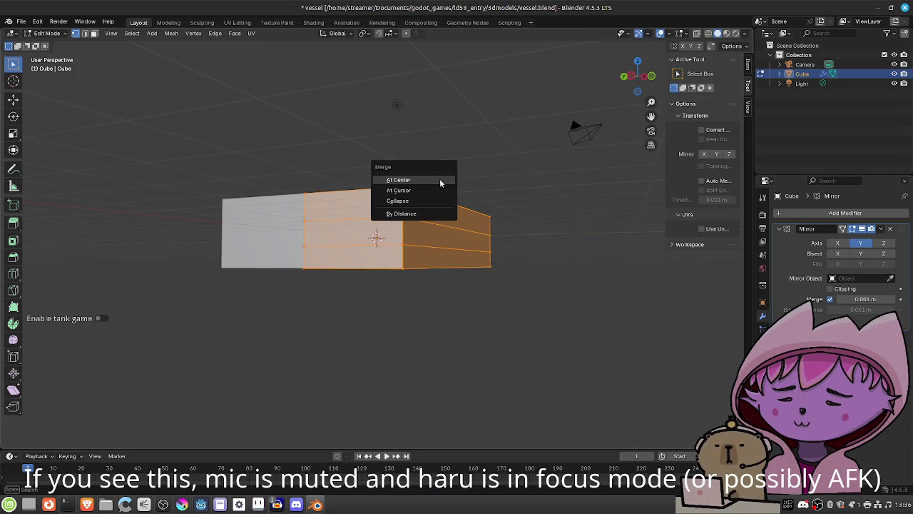
left_click(426, 212)
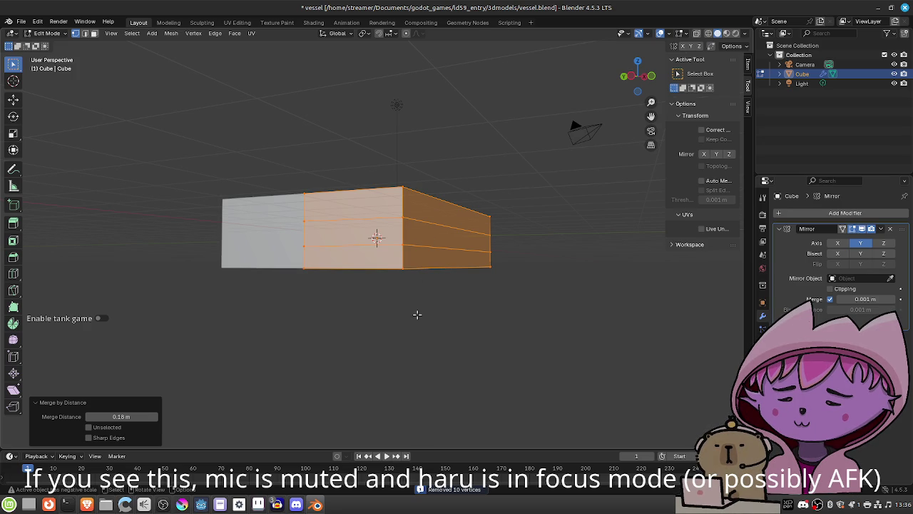
Select a single bottom corner vertex and begin moving it
scroll(413, 286, "up", 1)
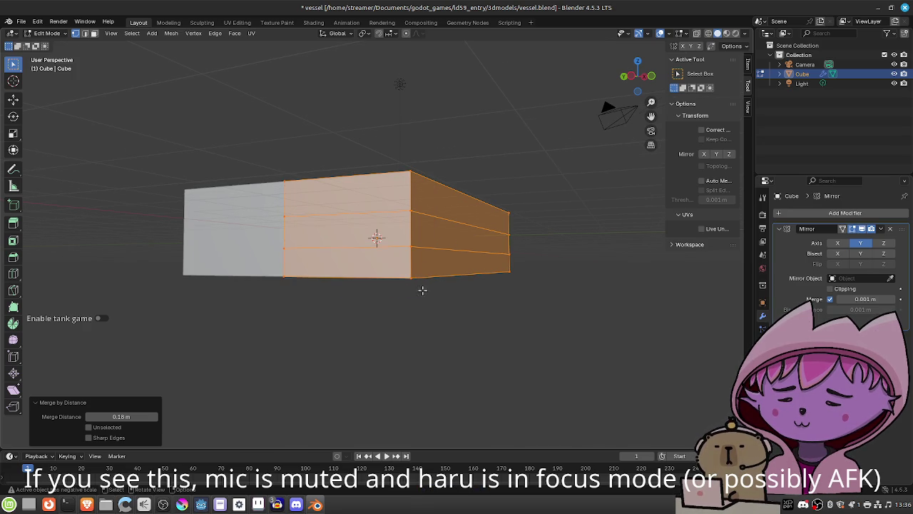
scroll(422, 289, "up", 1)
left_click(432, 301)
key("g")
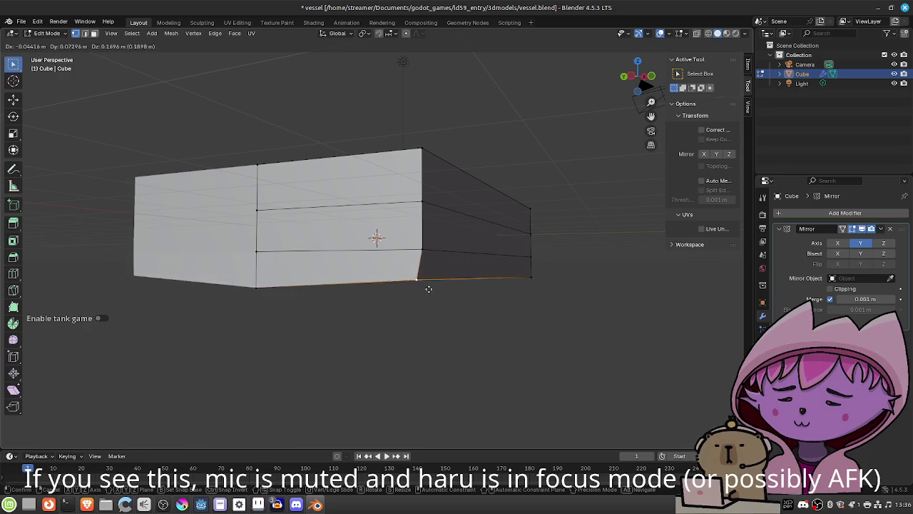
Save the file, then trial a Y-axis move of the bottom edge in left view and undo it
right_click(428, 292)
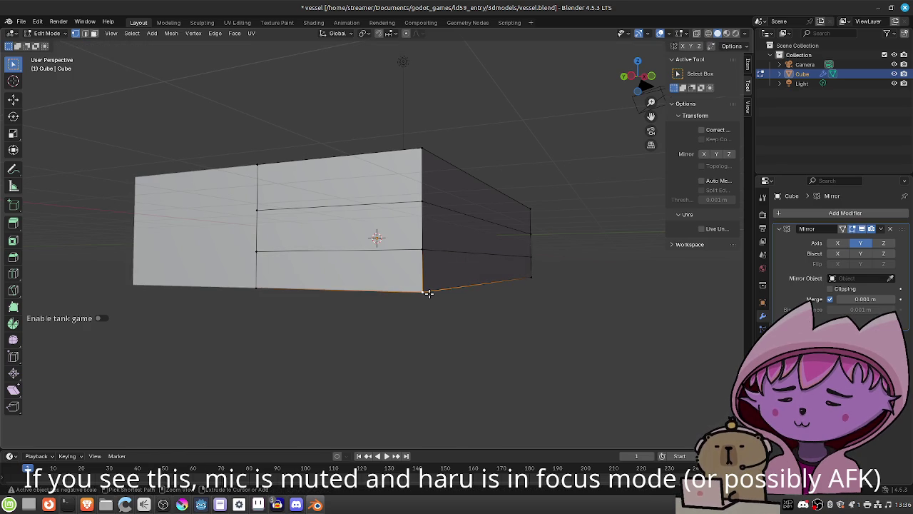
key("ctrl+s")
left_click_drag(433, 310, 454, 312)
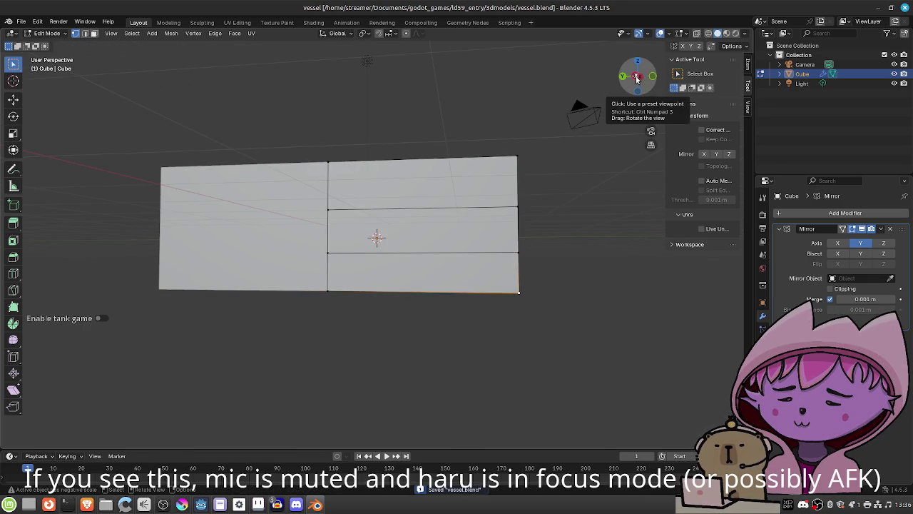
left_click(637, 78)
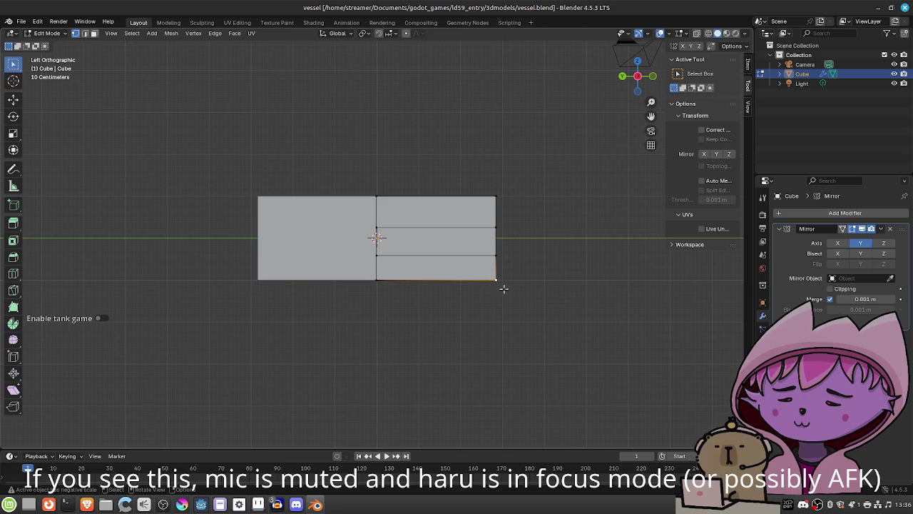
key("g")
key("y")
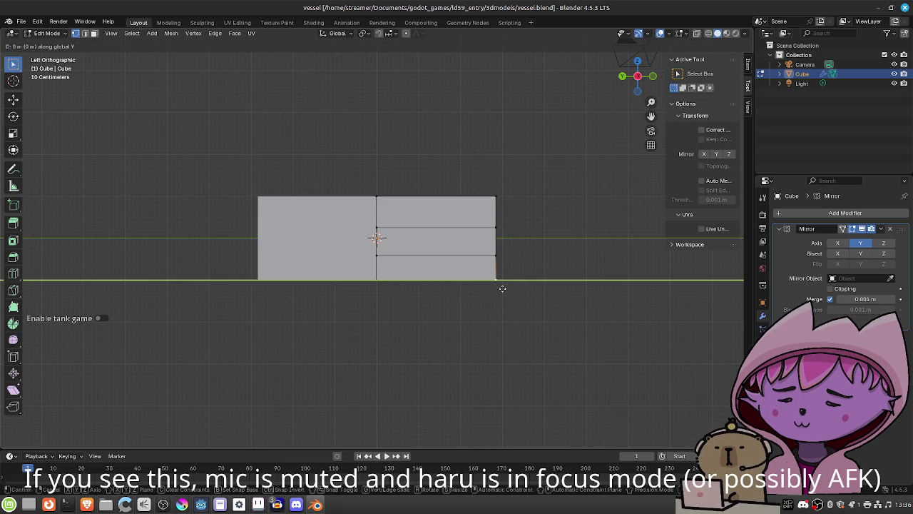
left_click(432, 289)
scroll(481, 305, "up", 4)
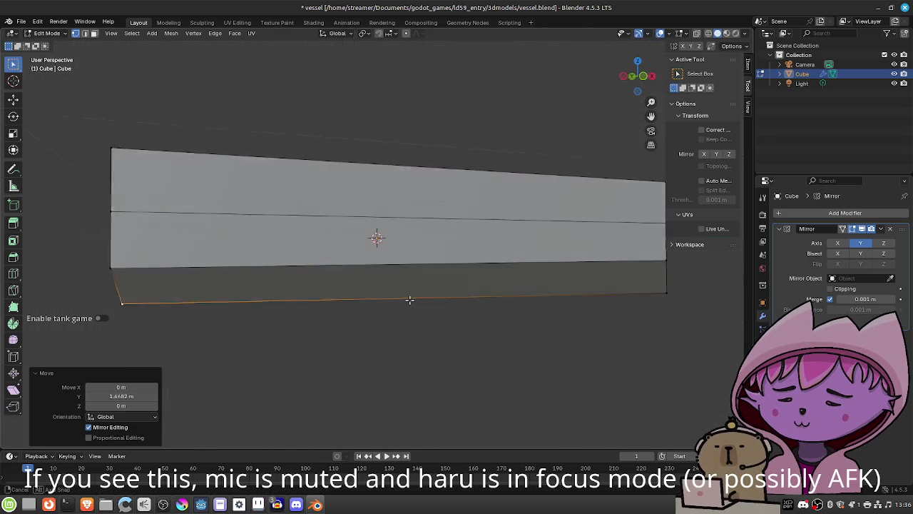
mouse_move(368, 305)
left_mouse_down()
mouse_move(321, 301)
mouse_move(477, 301)
left_mouse_up()
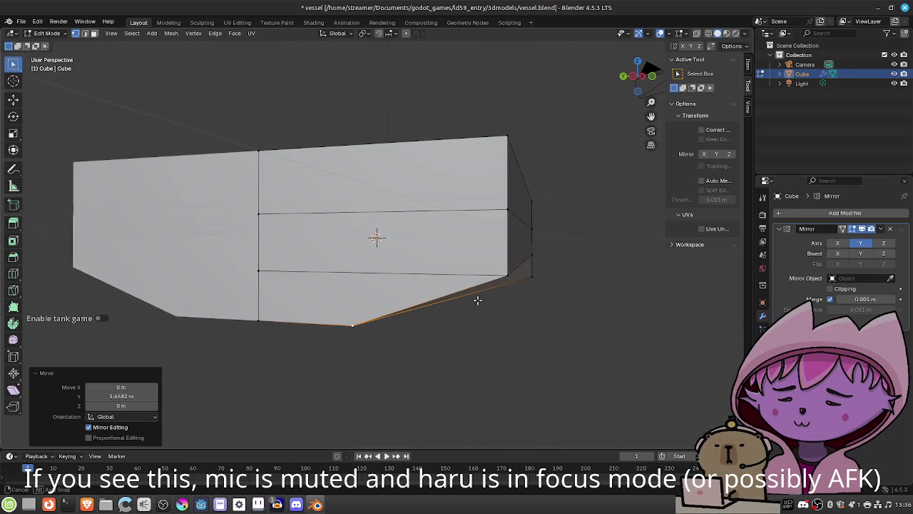
key("ctrl+z")
In left orthographic view, slide the bottom vertex 1.7362 m along Y, then save
mouse_move(550, 320)
left_mouse_down()
mouse_move(493, 320)
mouse_move(674, 312)
left_mouse_up()
mouse_move(609, 304)
left_mouse_down()
mouse_move(531, 331)
mouse_move(608, 208)
left_mouse_up()
left_click(628, 77)
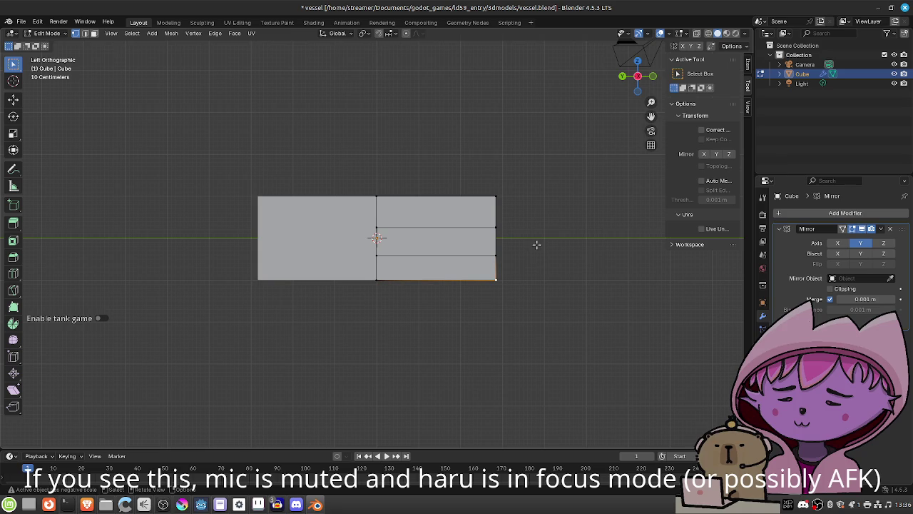
key("g")
key("y")
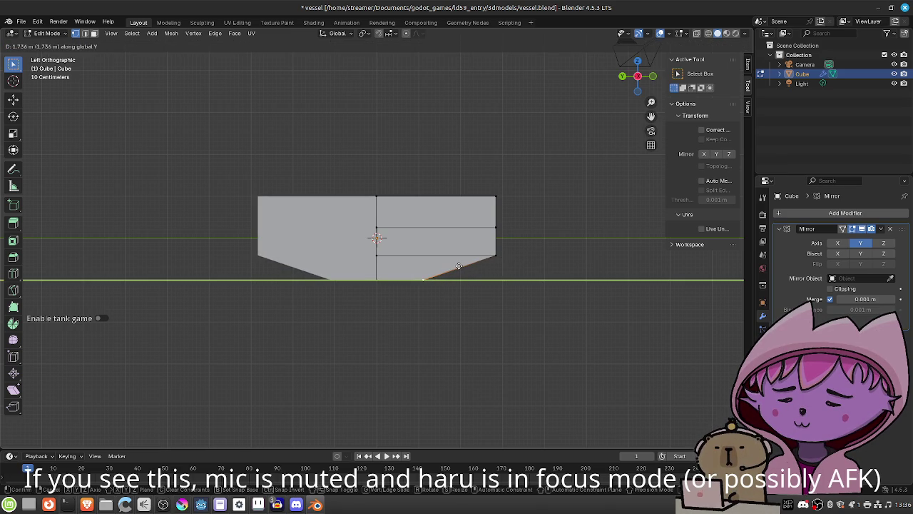
left_click(459, 266)
mouse_move(536, 250)
left_mouse_down()
mouse_move(368, 258)
mouse_move(440, 272)
mouse_move(486, 267)
left_mouse_up()
key("ctrl+s")
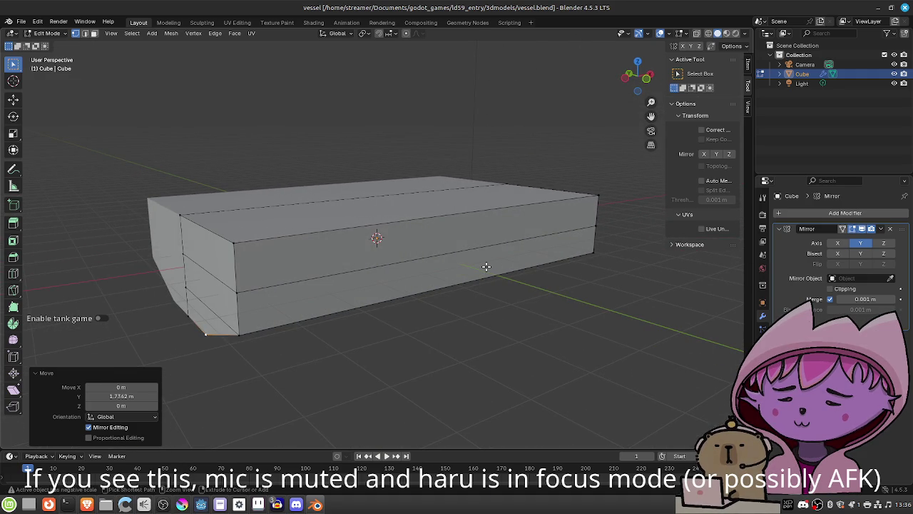
Select the slab's front-top corner and slide it inward along Y in side view
left_click_drag(331, 272, 289, 288)
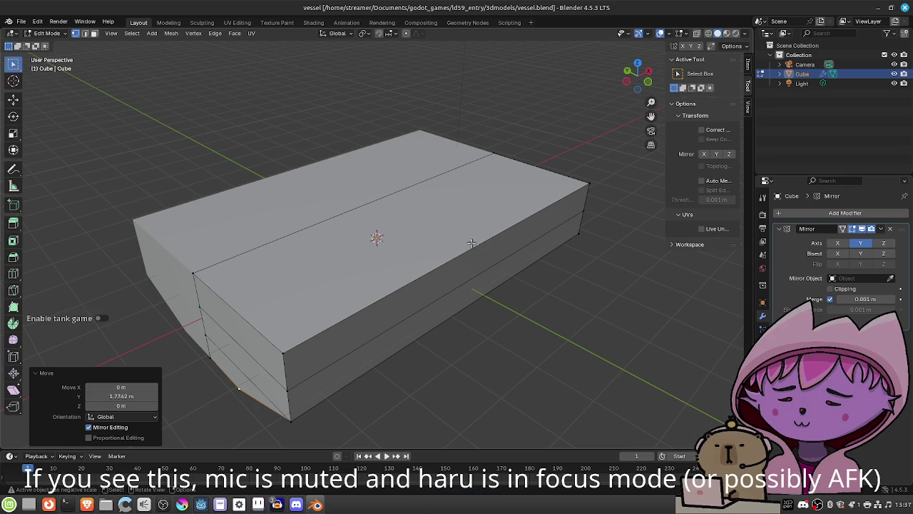
mouse_move(603, 219)
left_mouse_down()
mouse_move(494, 227)
mouse_move(457, 286)
left_mouse_up()
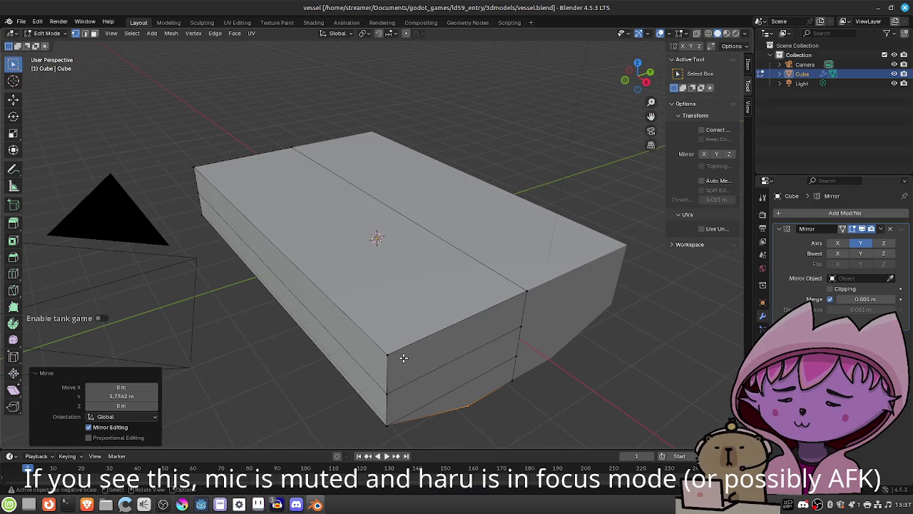
left_click(382, 349)
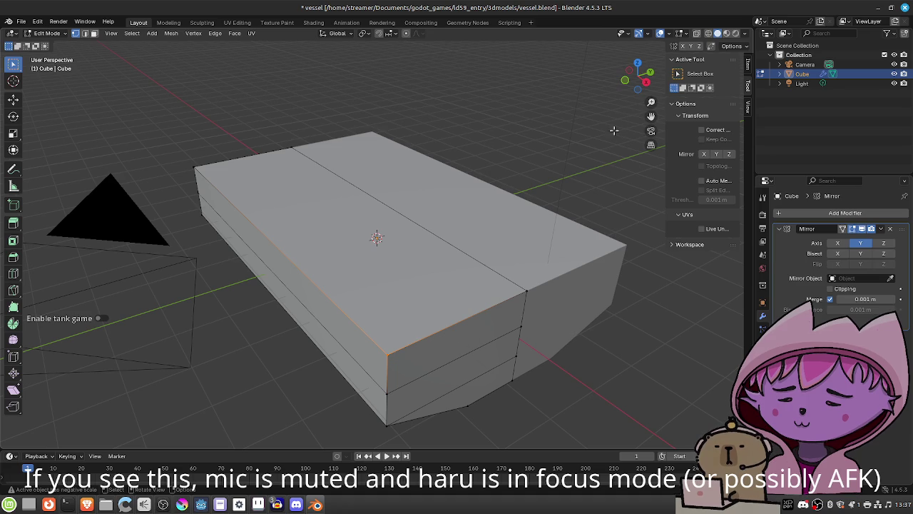
left_click(646, 84)
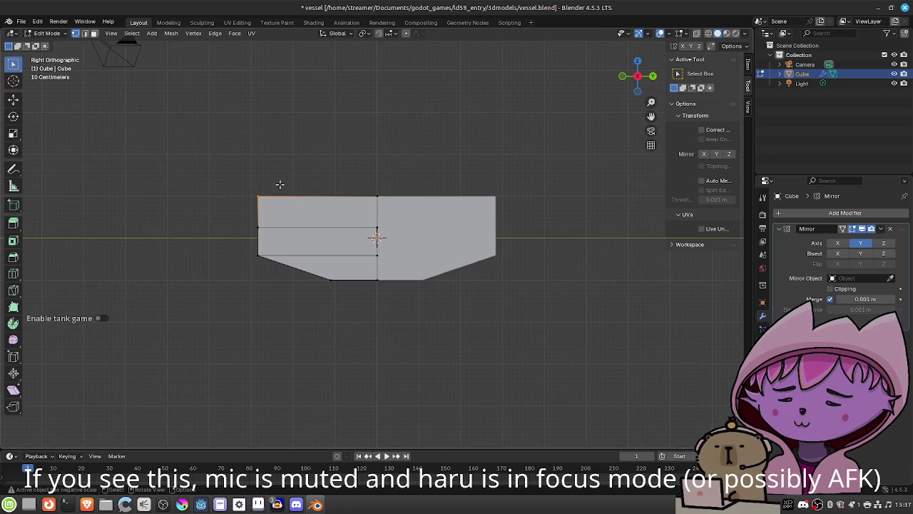
key("g")
key("y")
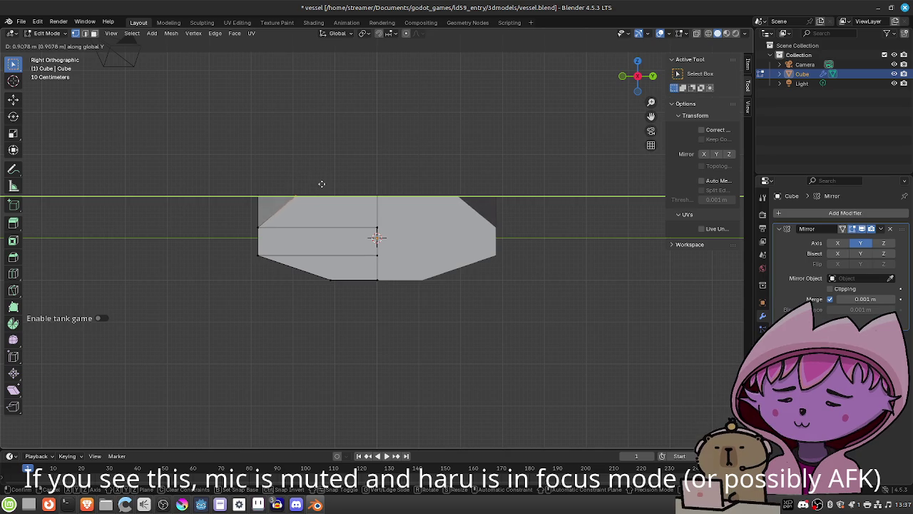
left_click(320, 184)
scroll(322, 183, "up", 2)
mouse_move(321, 183)
left_mouse_down()
mouse_move(419, 214)
mouse_move(499, 207)
mouse_move(360, 219)
mouse_move(342, 195)
mouse_move(449, 235)
mouse_move(460, 229)
mouse_move(444, 236)
mouse_move(479, 231)
mouse_move(493, 214)
mouse_move(467, 236)
left_mouse_up()
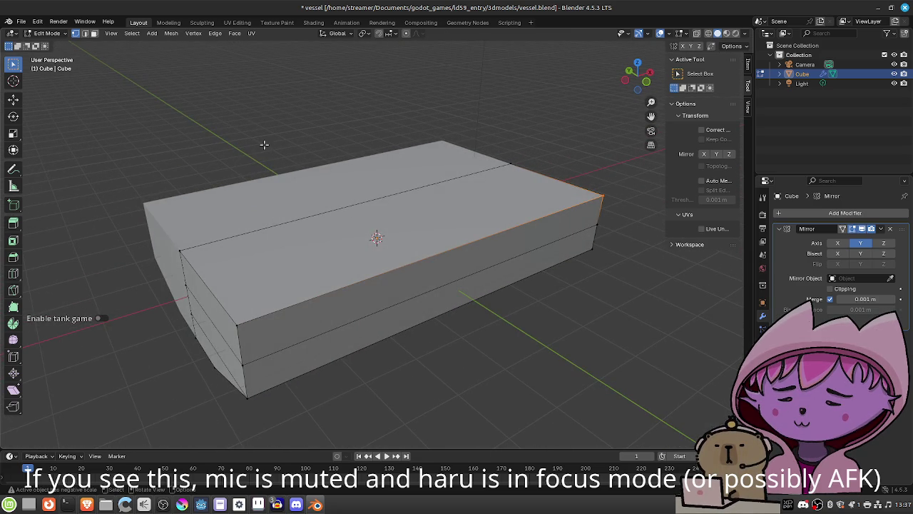
left_click(172, 34)
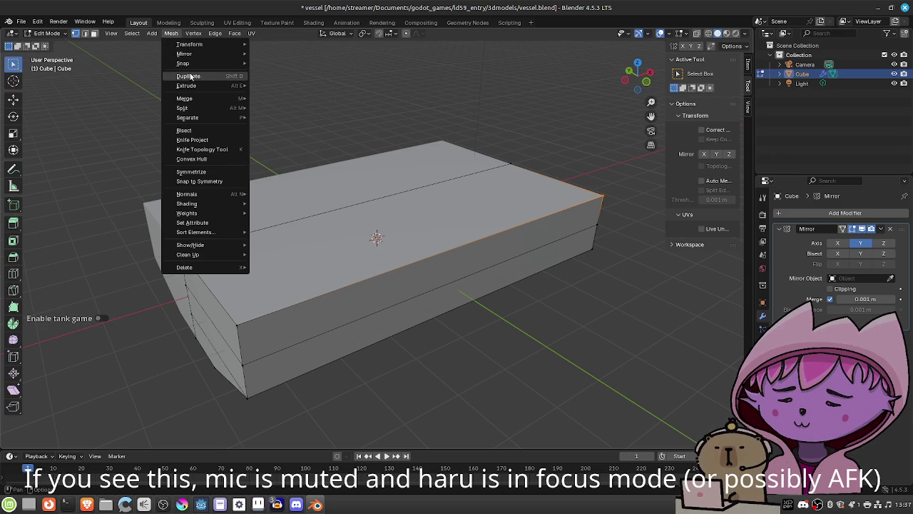
Switch the hull to Object Mode and browse the Add menu without adding anything
left_click(59, 34)
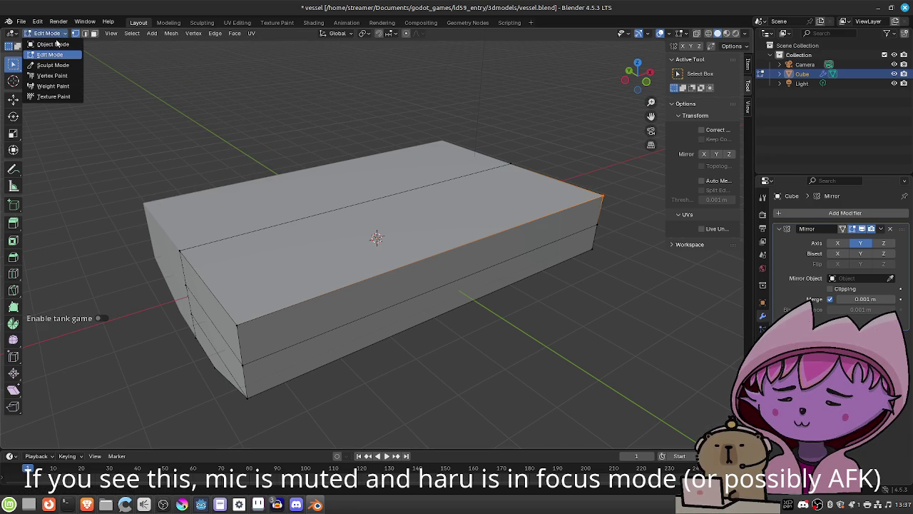
left_click(52, 44)
left_click(127, 34)
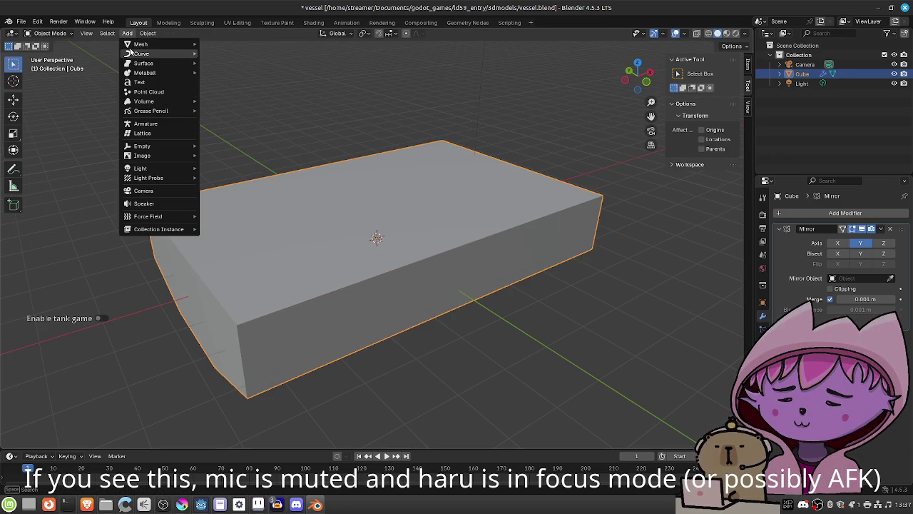
mouse_move(132, 46)
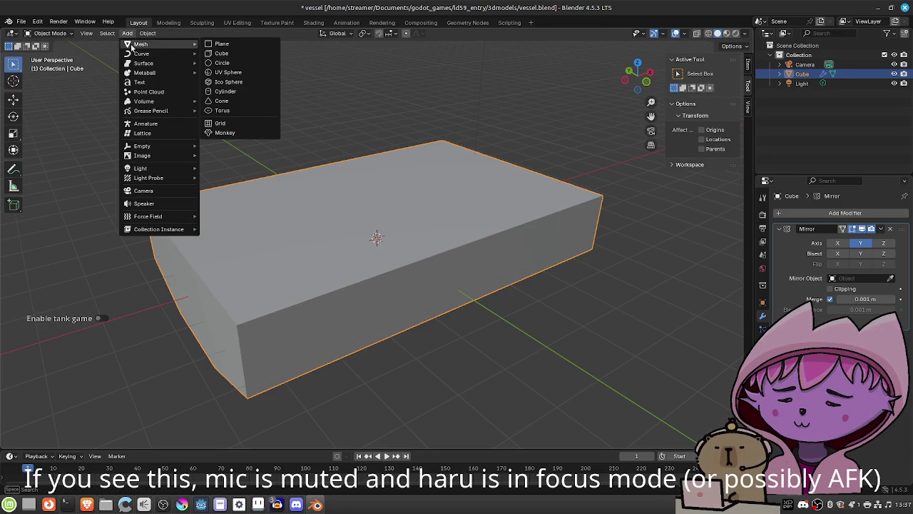
mouse_move(484, 155)
left_mouse_down()
mouse_move(517, 202)
mouse_move(486, 214)
mouse_move(541, 282)
left_mouse_up()
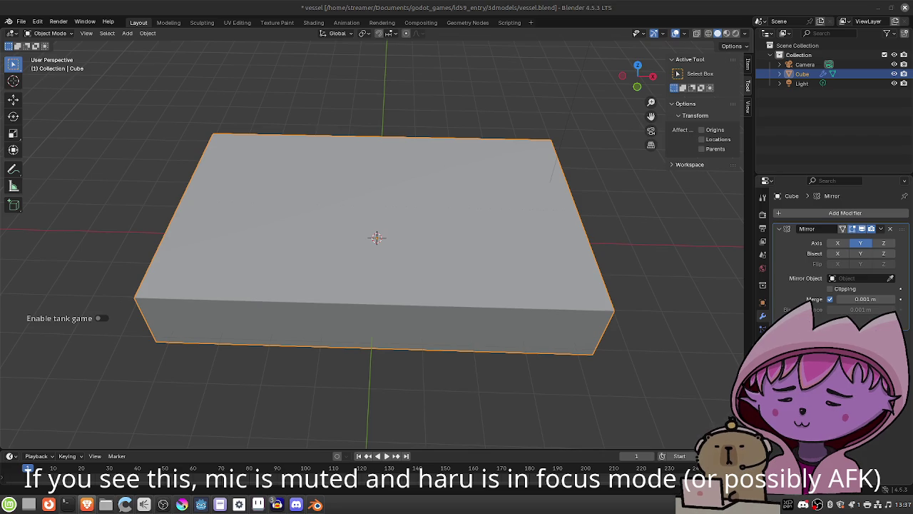
key("alt+Tab")
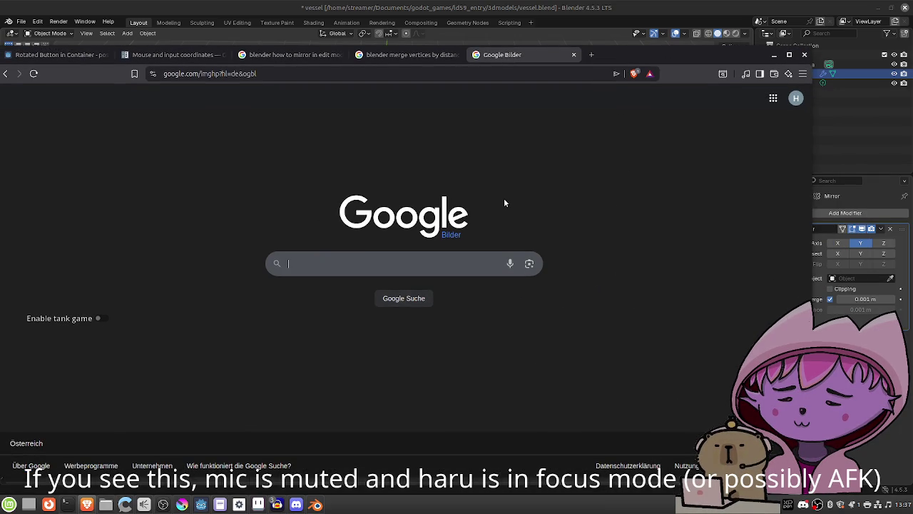
Search Google Images for 'lentotukialus', then 'cargo ship', and preview a container ship photo
type("len")
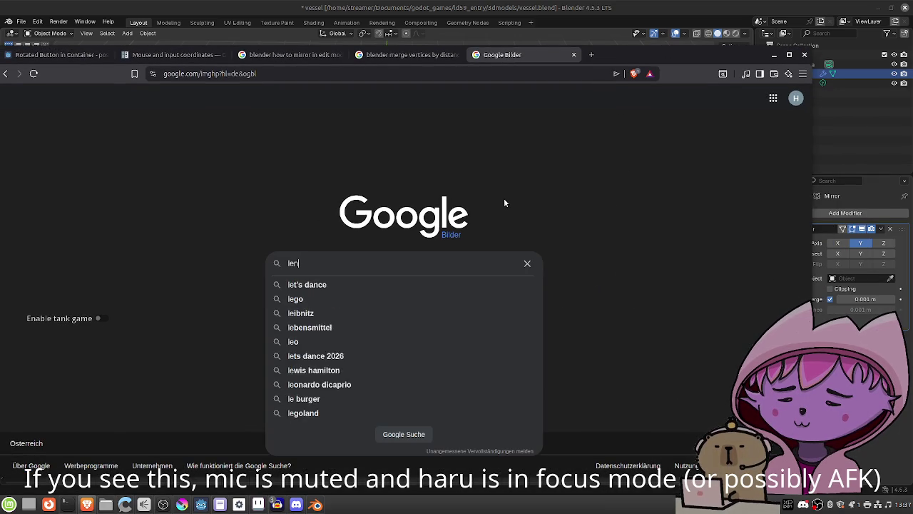
type("totukialus")
key("Return")
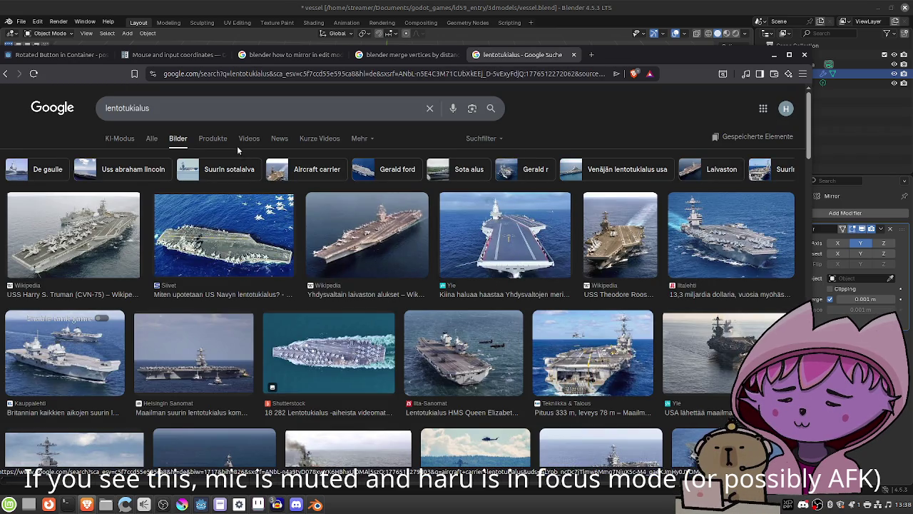
left_click(233, 110)
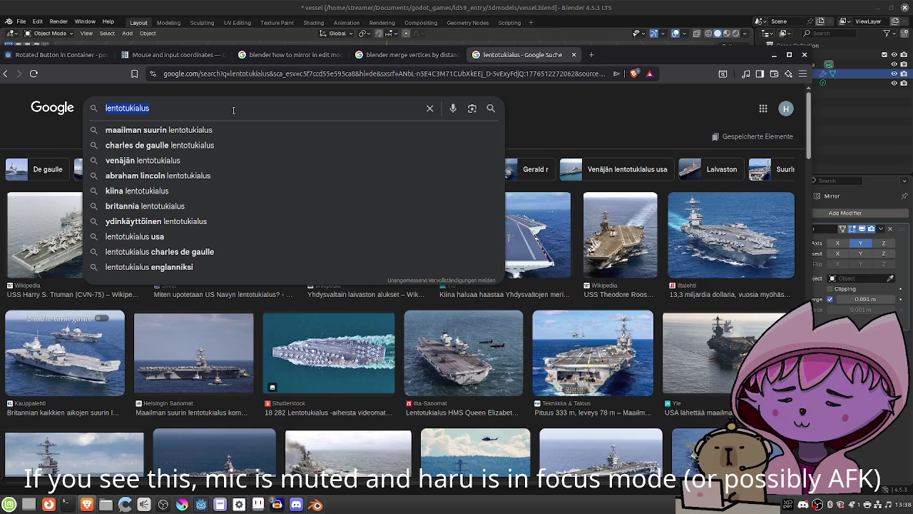
key("BackSpace")
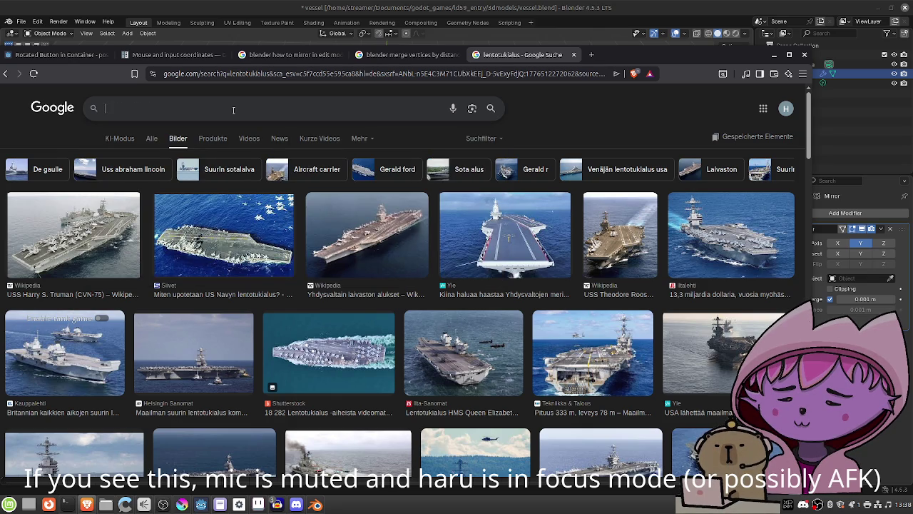
type("cargo ship")
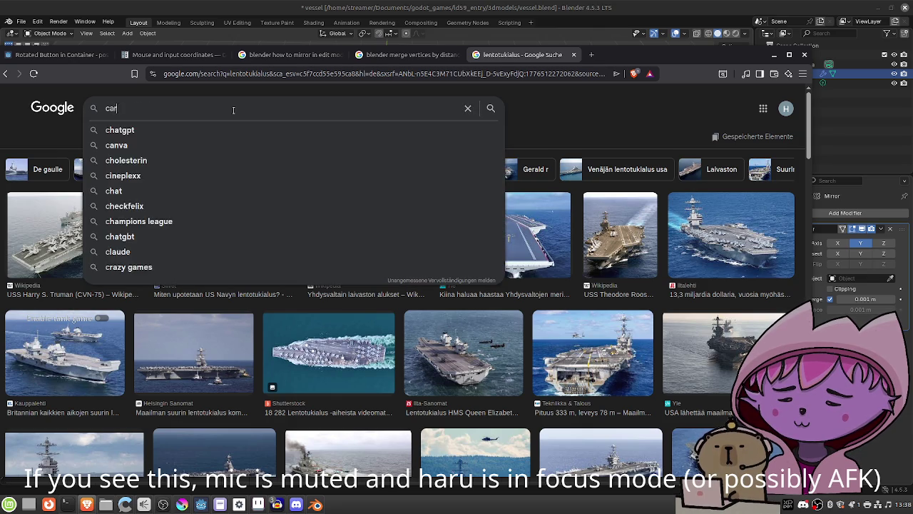
key("Return")
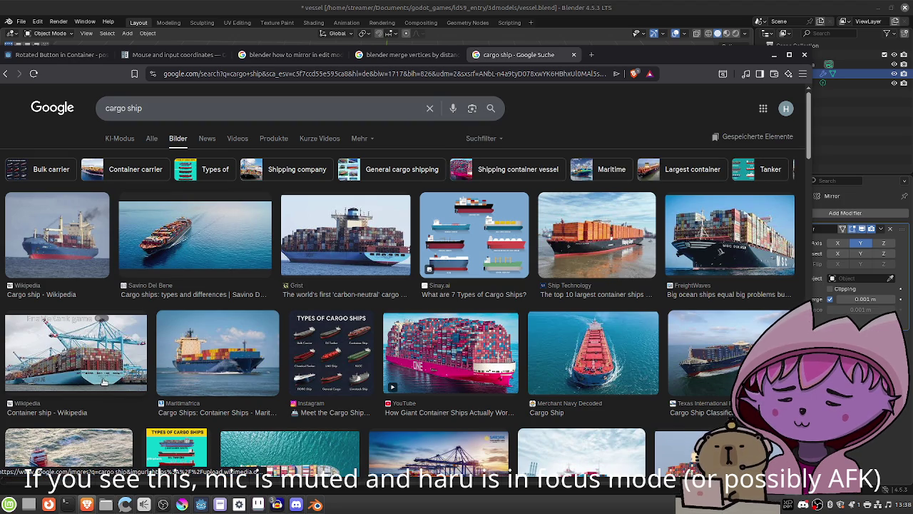
left_click(243, 369)
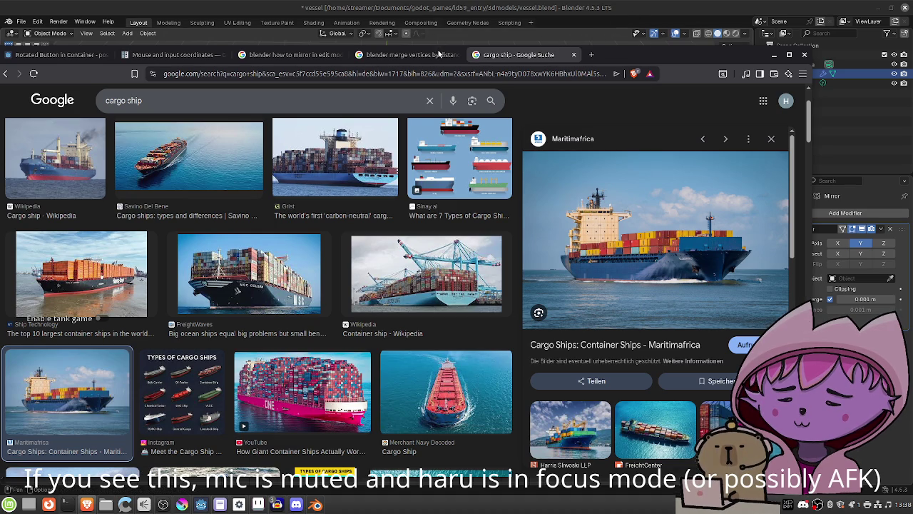
left_click_drag(675, 58, 912, 66)
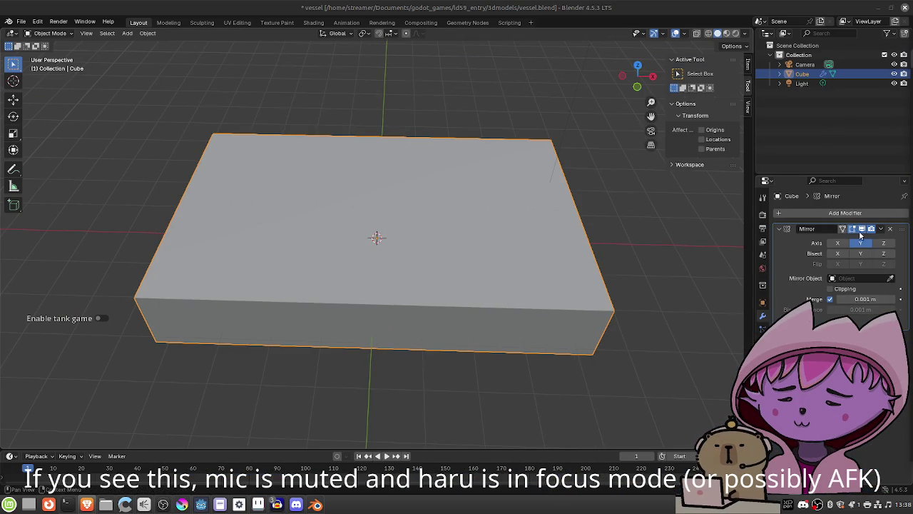
Switch the hull to Edit Mode and select the edge loop crossing near one end
mouse_move(664, 238)
left_mouse_down()
mouse_move(636, 259)
mouse_move(575, 234)
left_mouse_up()
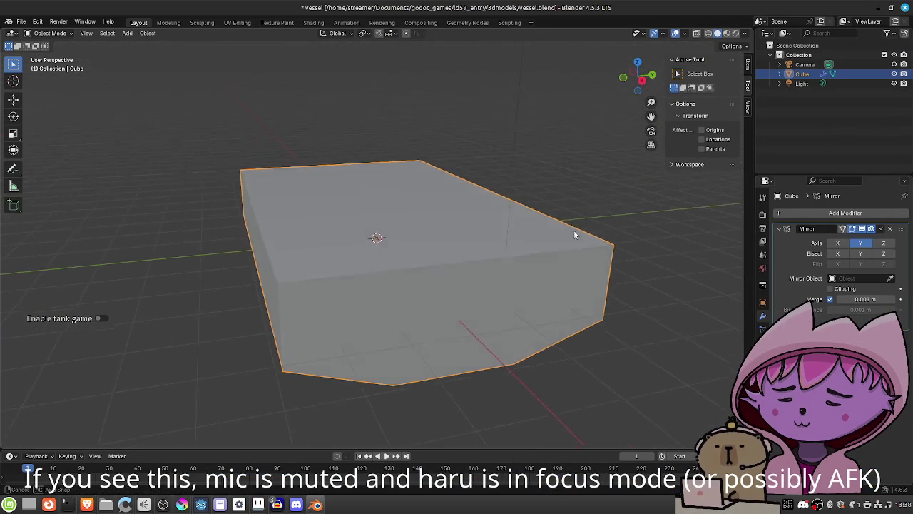
scroll(575, 234, "down", 2)
left_click(57, 34)
left_click(52, 57)
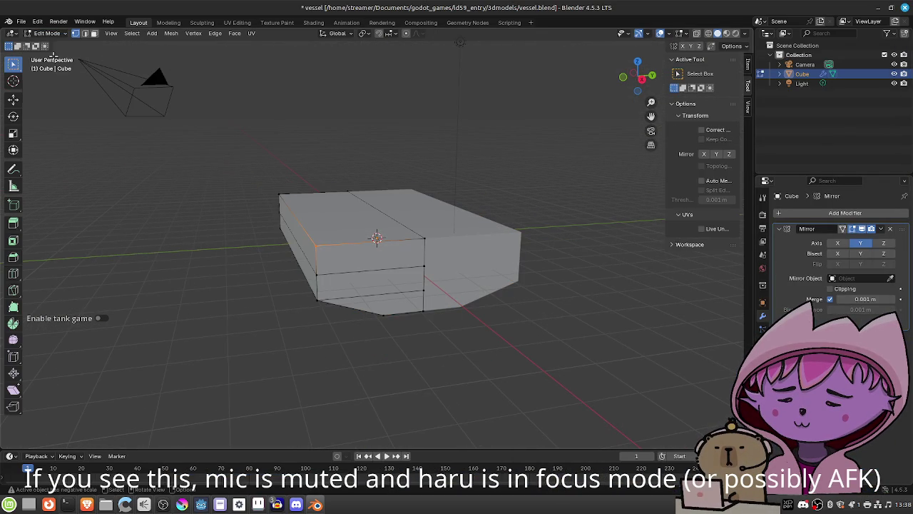
mouse_move(416, 322)
left_mouse_down()
mouse_move(402, 326)
mouse_move(415, 325)
left_mouse_up()
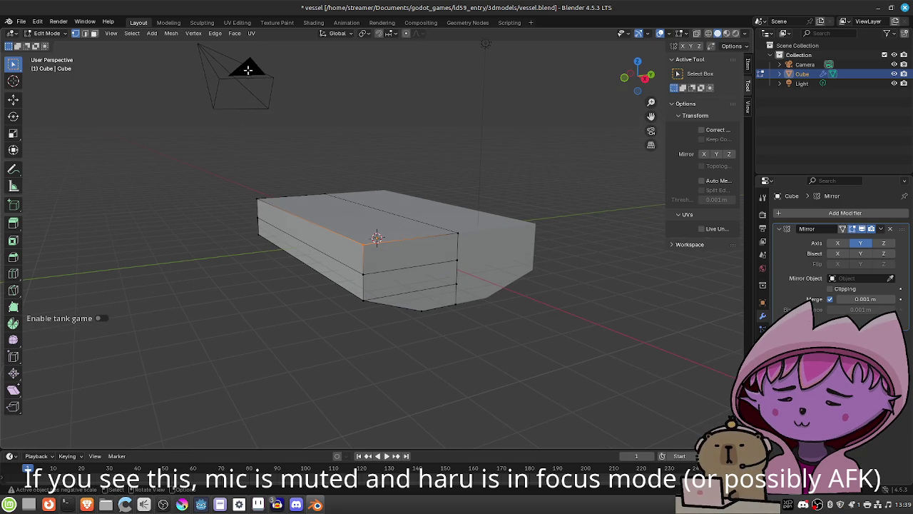
left_click(234, 34)
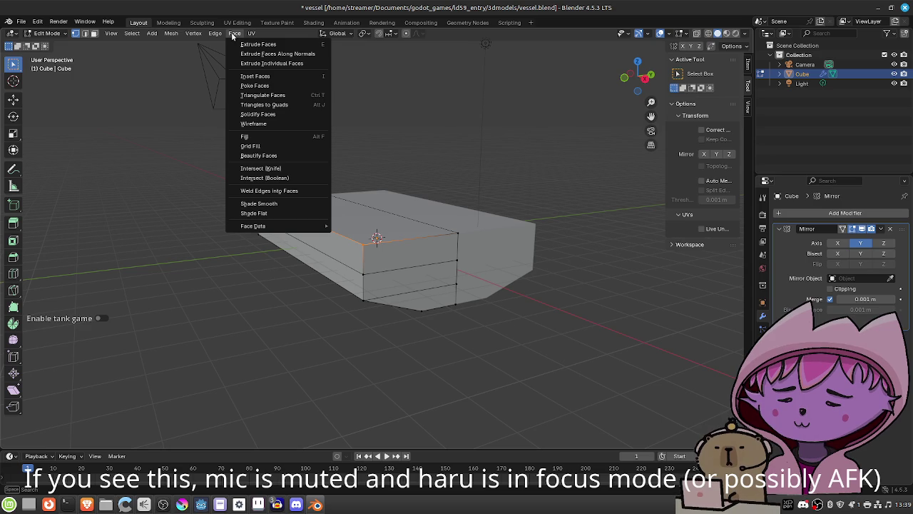
key("Escape")
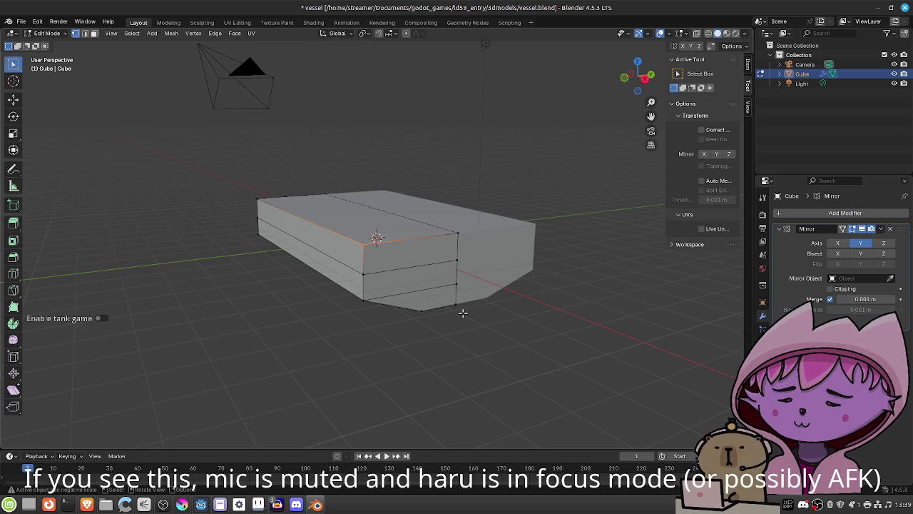
left_click(457, 289)
left_click(452, 222, "alt")
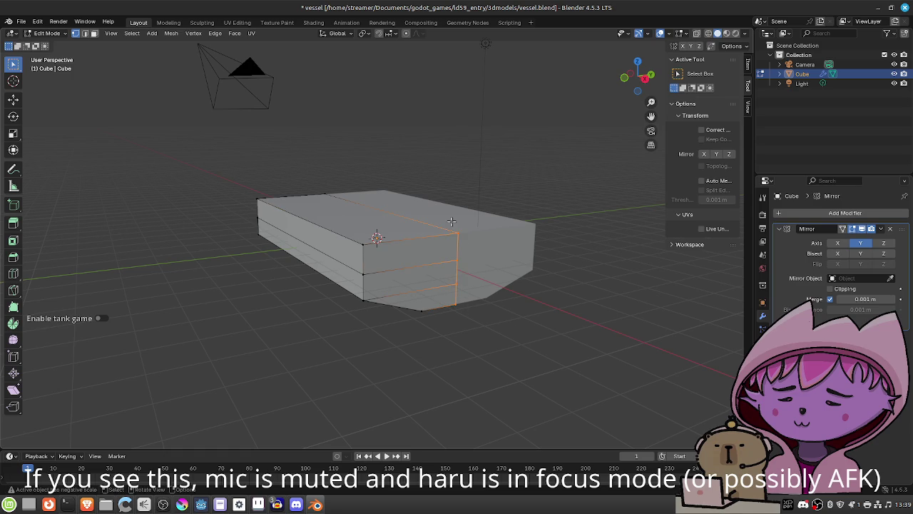
In back orthographic view, push the selected loop about 2.08 m along X
mouse_move(470, 274)
left_mouse_down()
mouse_move(483, 298)
mouse_move(522, 307)
left_mouse_up()
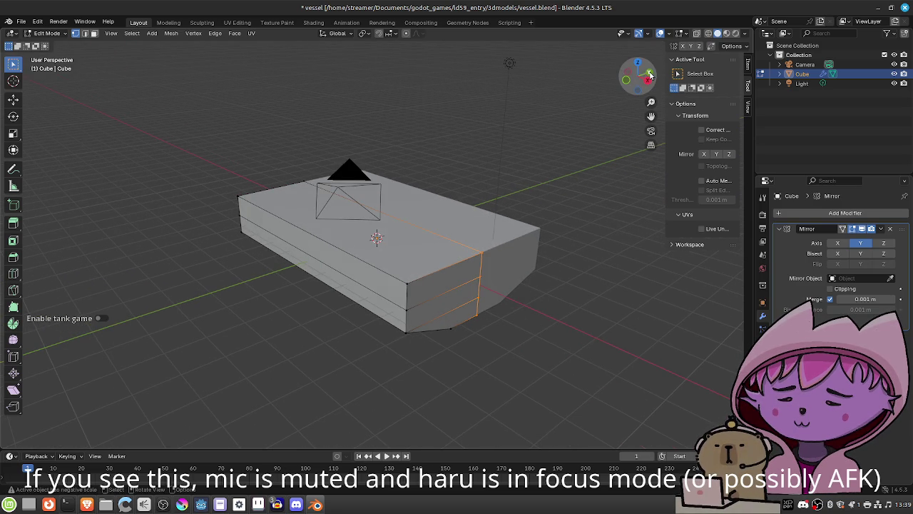
left_click(649, 75)
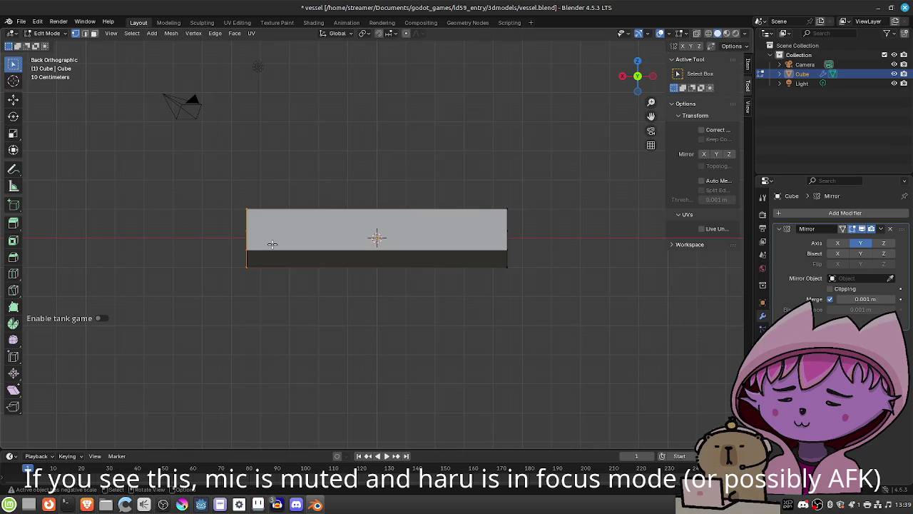
key("g")
key("x")
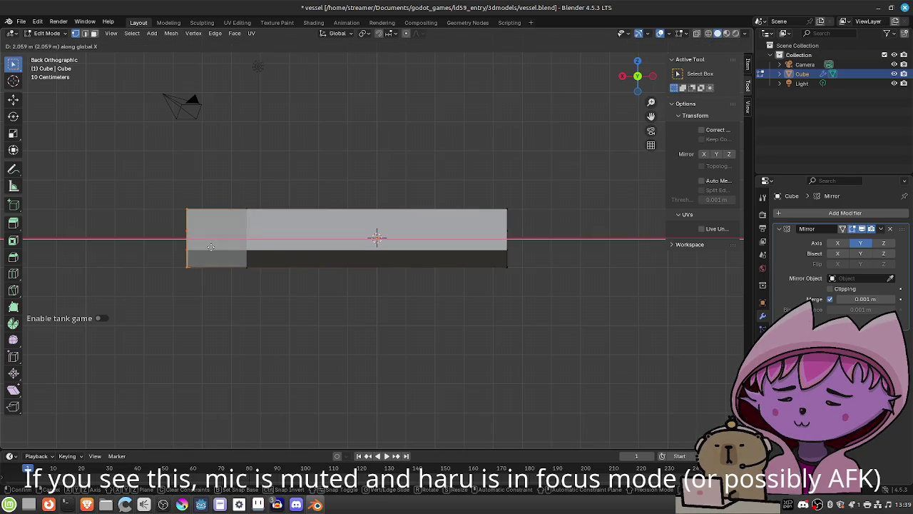
left_click(212, 246)
Select the lower end edge and check the lengthened hull from above and below
mouse_move(220, 255)
left_mouse_down()
mouse_move(235, 295)
mouse_move(311, 312)
mouse_move(400, 300)
mouse_move(469, 276)
mouse_move(414, 281)
mouse_move(335, 257)
mouse_move(291, 264)
mouse_move(305, 245)
mouse_move(276, 253)
left_mouse_up()
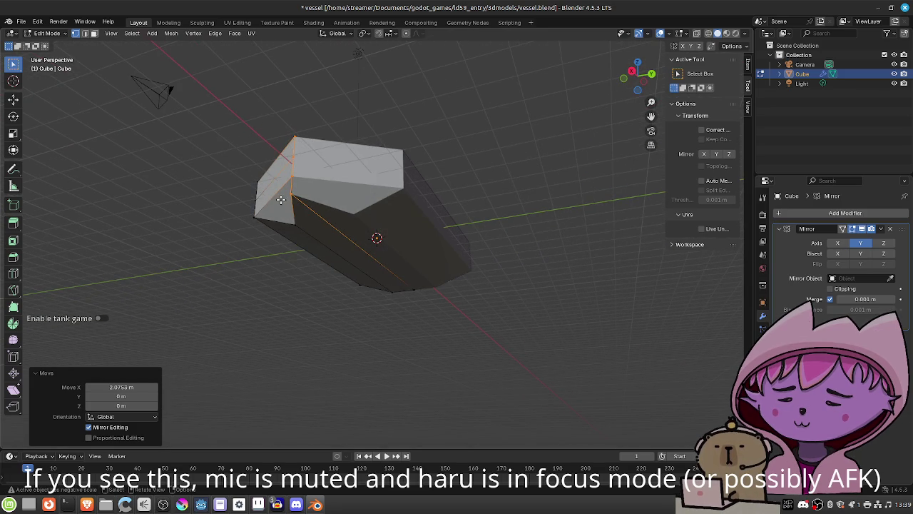
left_click(307, 221)
left_click_drag(325, 249, 454, 171)
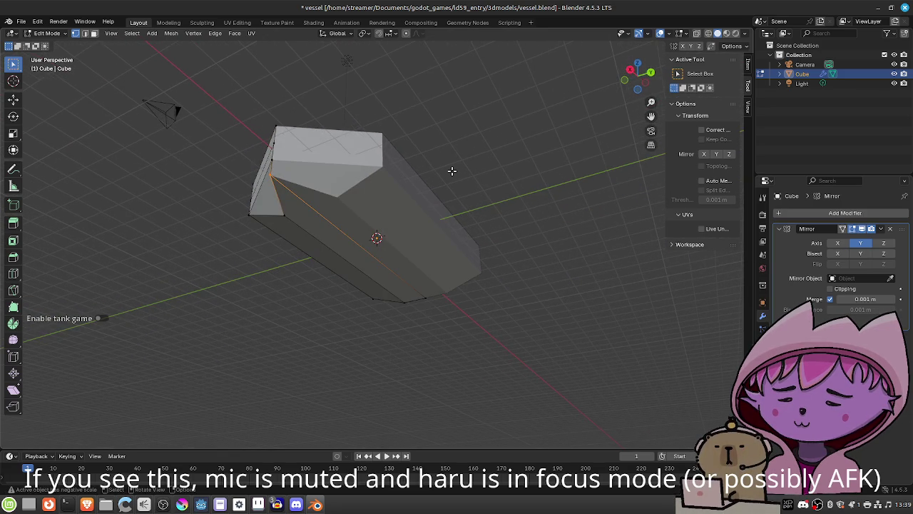
left_click(639, 65)
left_click(633, 77)
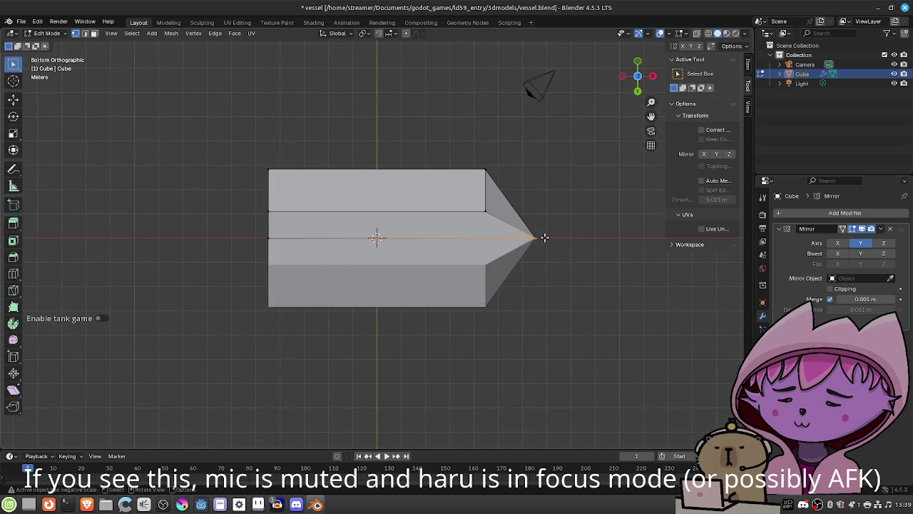
Shift the bow's tip vertices −2.1178 m along X, then orbit to inspect the mirrored hull
key("g")
key("x")
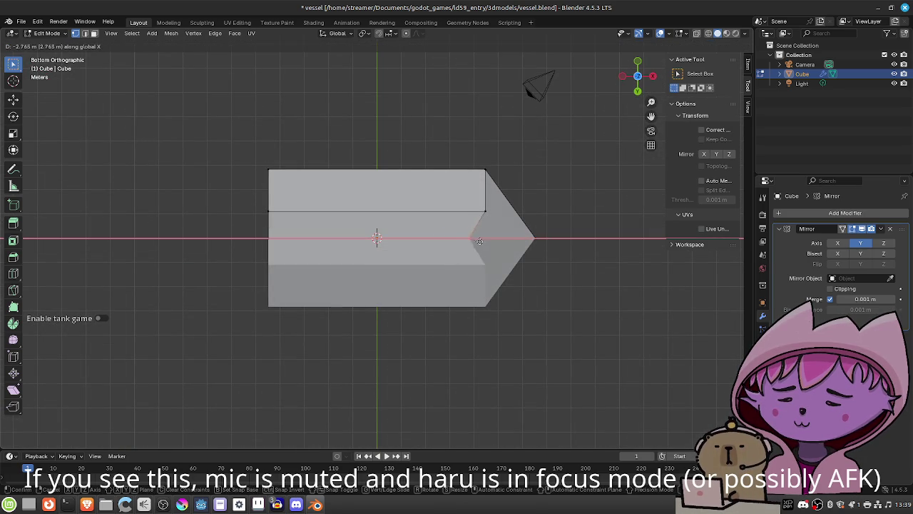
left_click(495, 239)
mouse_move(494, 239)
left_mouse_down()
mouse_move(506, 265)
mouse_move(481, 308)
mouse_move(491, 320)
mouse_move(637, 343)
mouse_move(493, 330)
mouse_move(473, 345)
mouse_move(476, 361)
mouse_move(553, 351)
mouse_move(590, 319)
mouse_move(553, 302)
left_mouse_up()
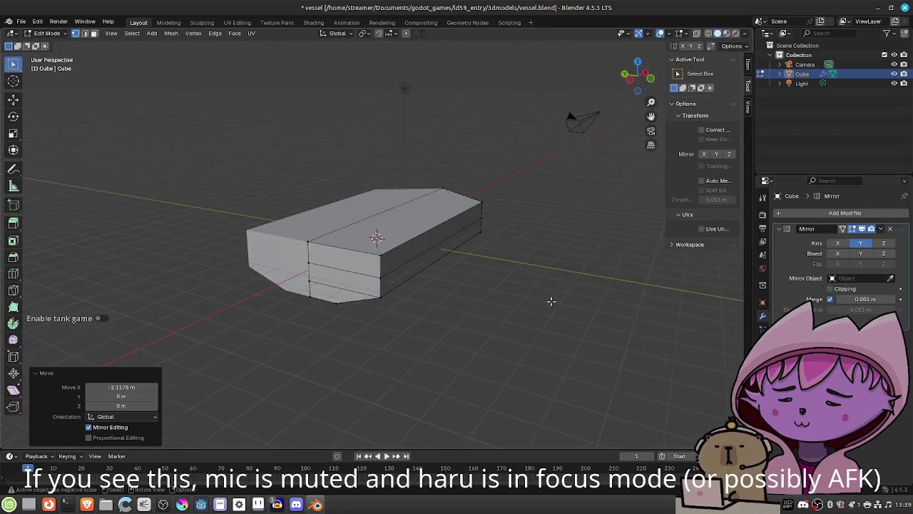
scroll(542, 302, "down", 8)
mouse_move(446, 265)
left_mouse_down()
mouse_move(414, 283)
mouse_move(317, 261)
mouse_move(326, 265)
left_mouse_up()
scroll(336, 263, "up", 6)
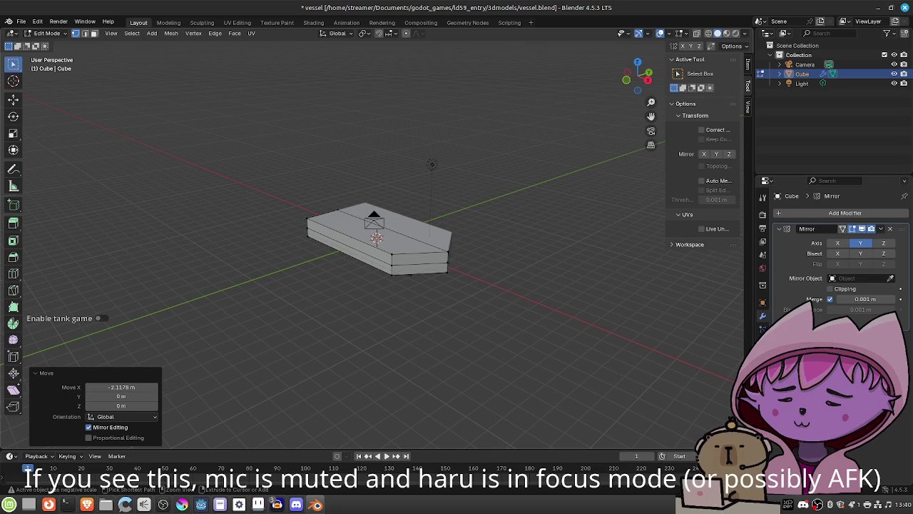
Save the reshaped hull to vessel.blend and zoom in on it
key("ctrl+s")
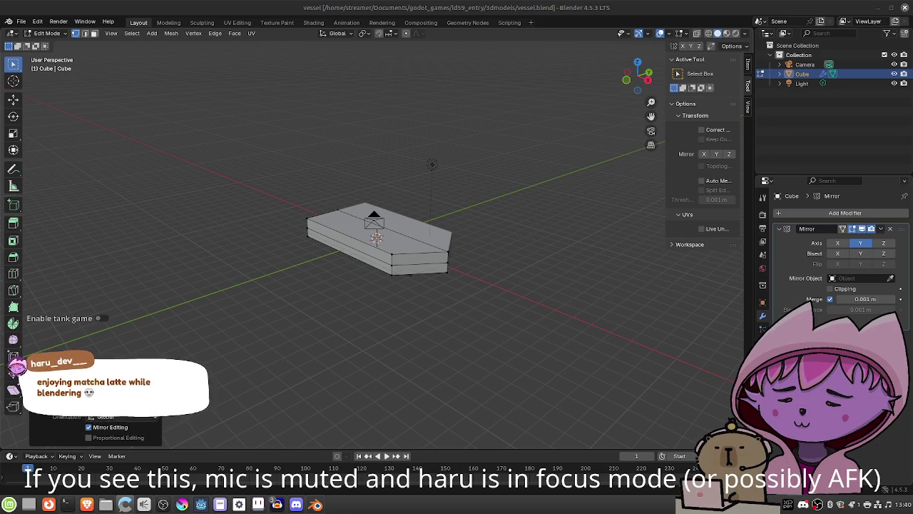
scroll(337, 281, "up", 3)
scroll(337, 281, "down", 1)
left_click(152, 33)
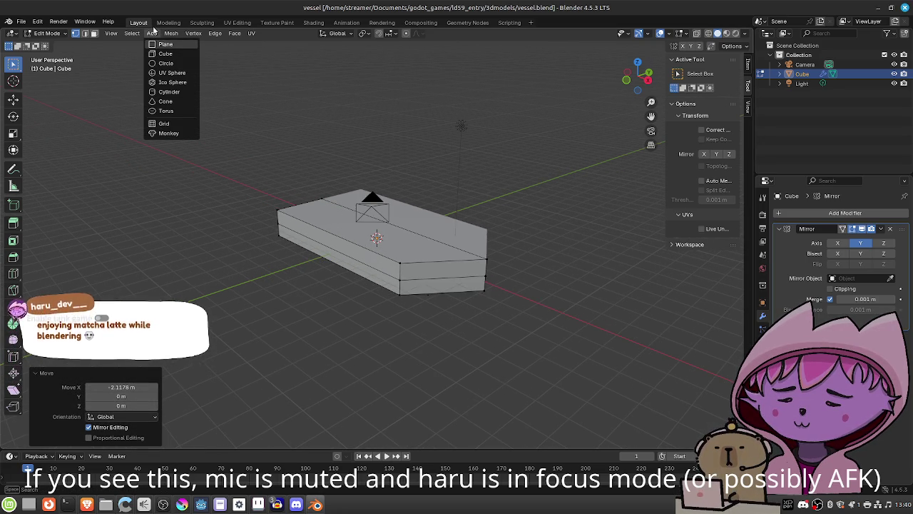
Add a cube and raise it 1.292 m along Z onto the hull's deck
left_click(158, 56)
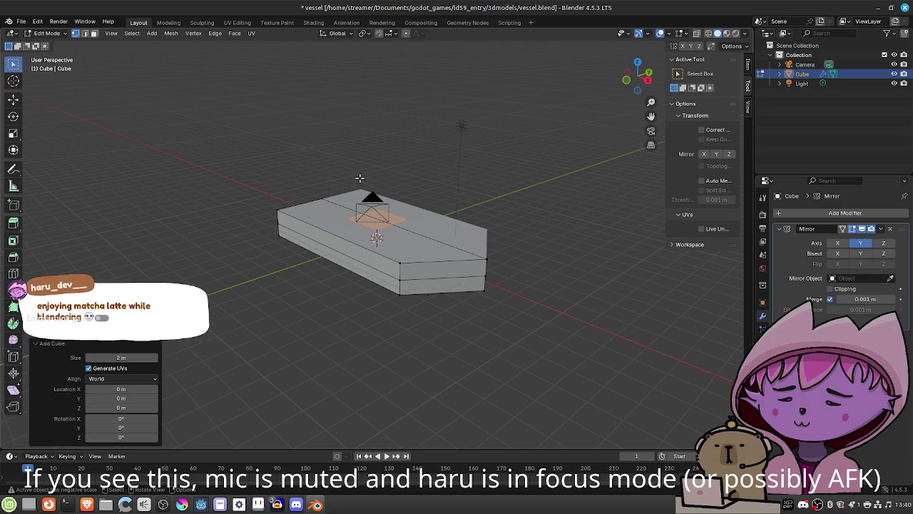
key("g")
key("z")
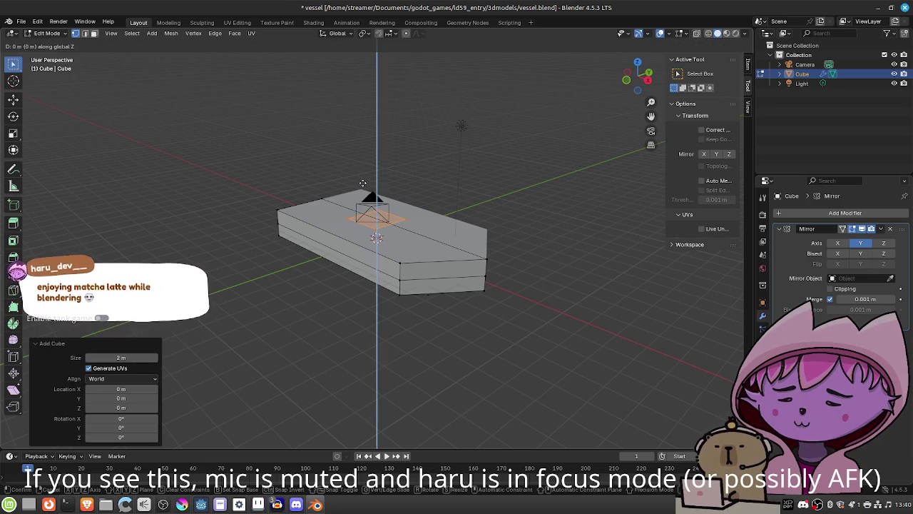
left_click(366, 158)
left_click_drag(366, 159, 386, 212)
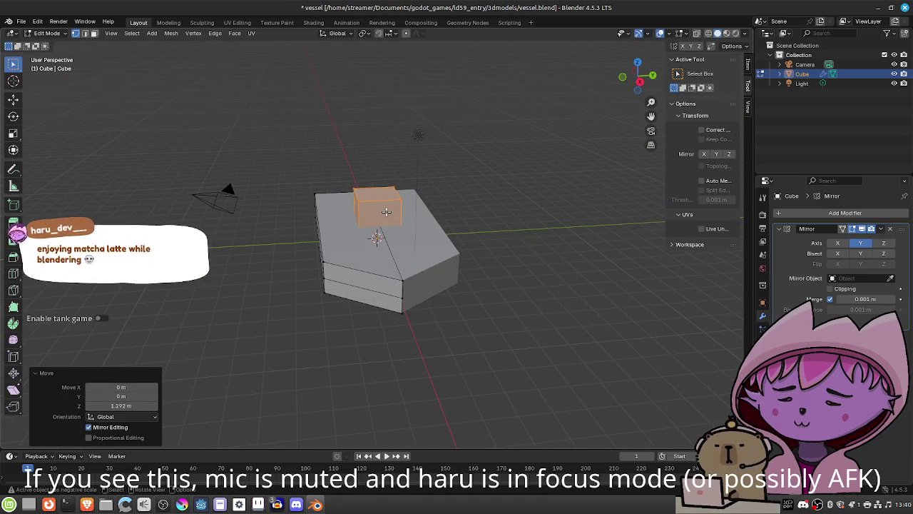
Stretch the cube 2.025 times along Y and save vessel.blend
key("s")
key("y")
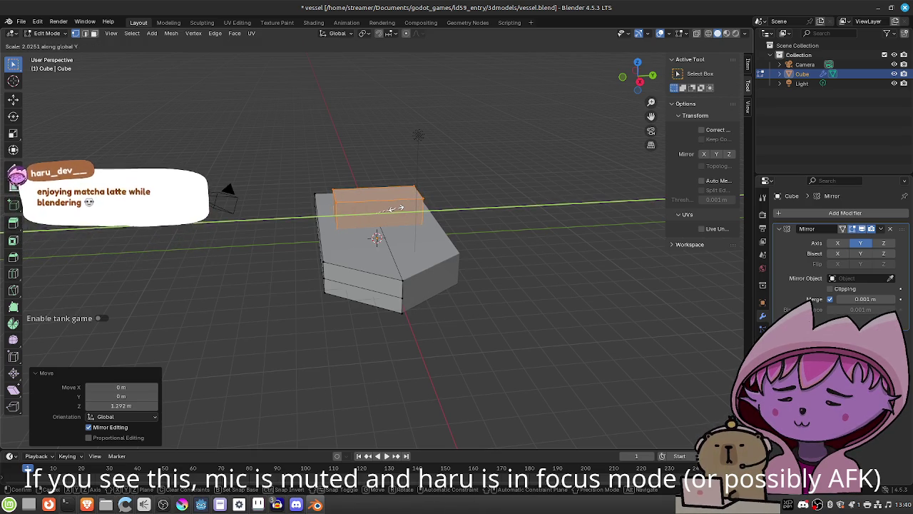
left_click(392, 209)
mouse_move(392, 209)
left_mouse_down()
mouse_move(442, 236)
mouse_move(544, 228)
mouse_move(457, 205)
left_mouse_up()
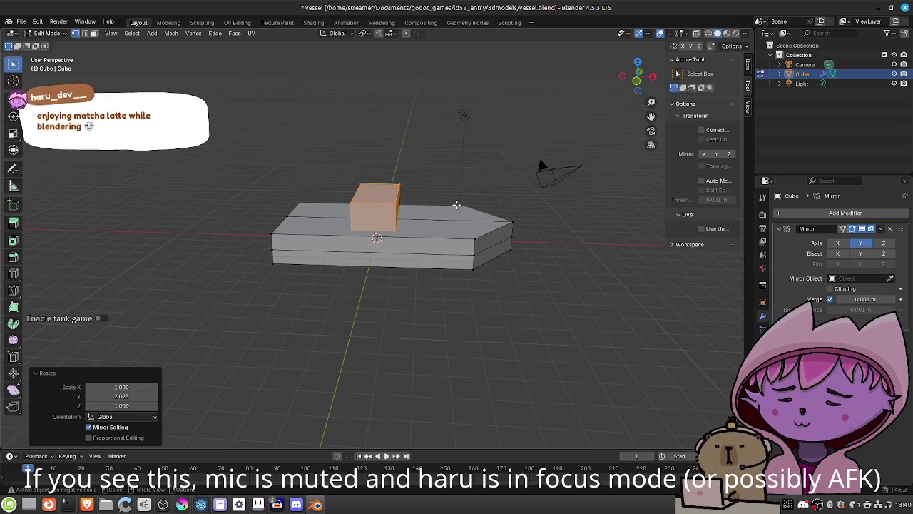
key("ctrl+s")
Save a copy of the model as vessel_base.blend
left_click(22, 21)
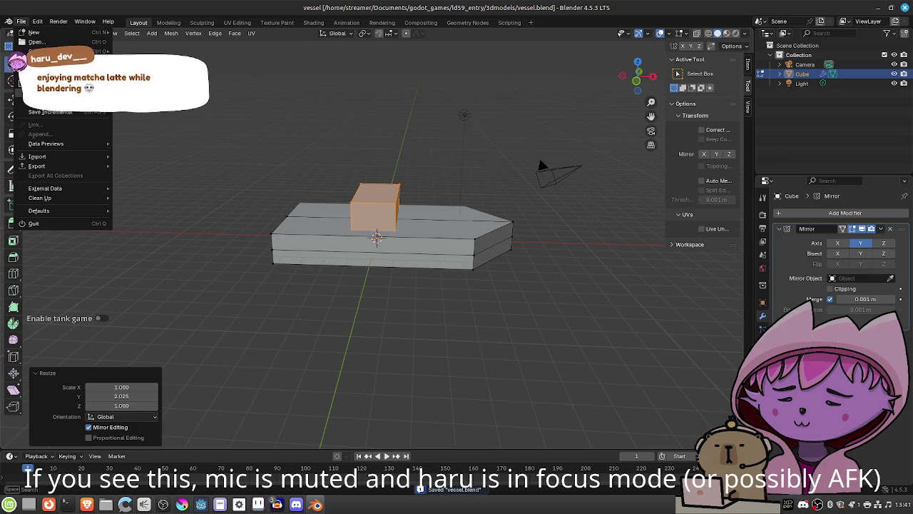
left_click(32, 100)
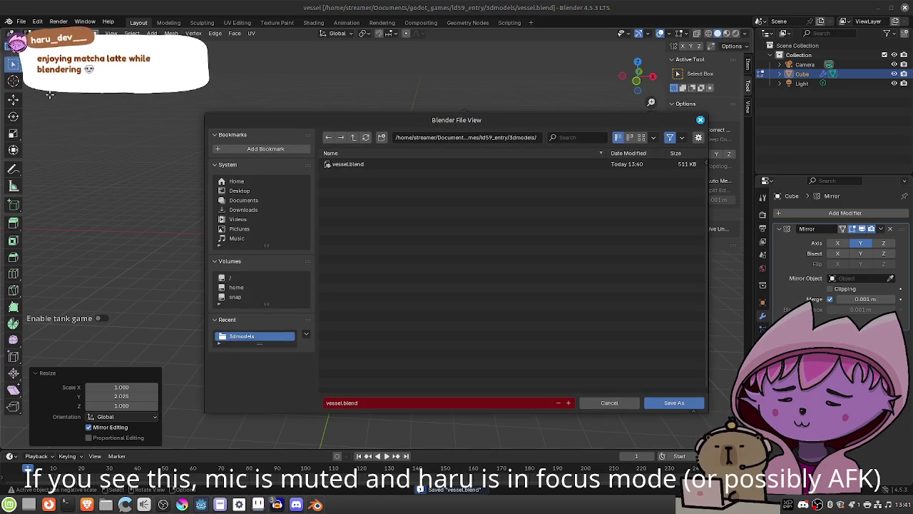
left_click(346, 403)
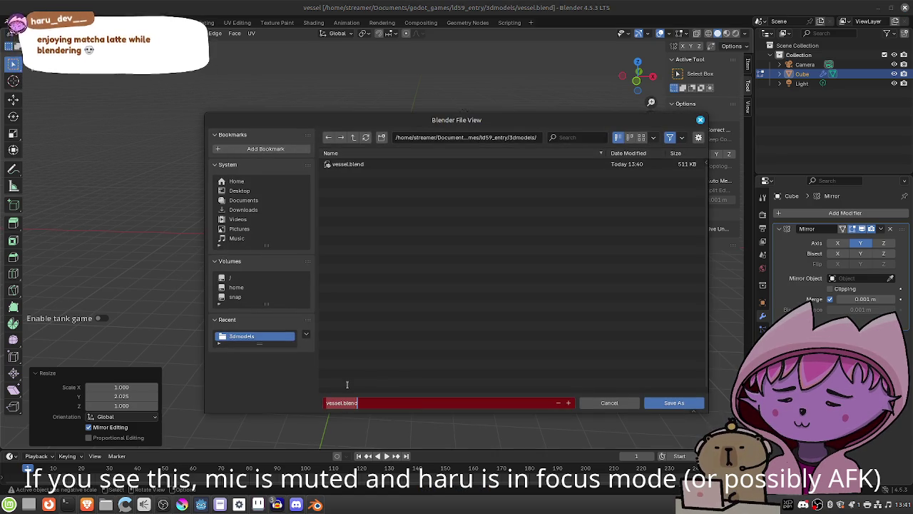
key("Right")
key("Right")
key("Right")
type("_base")
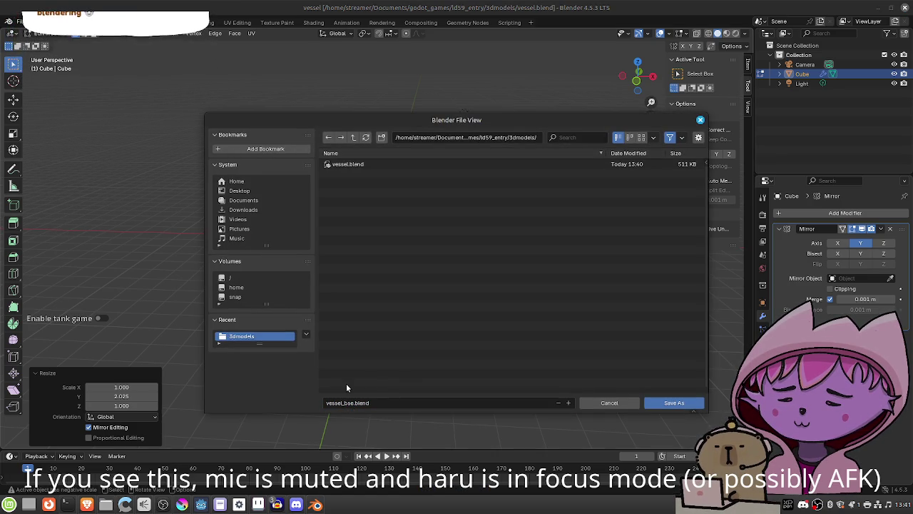
key("Return")
left_click(350, 403)
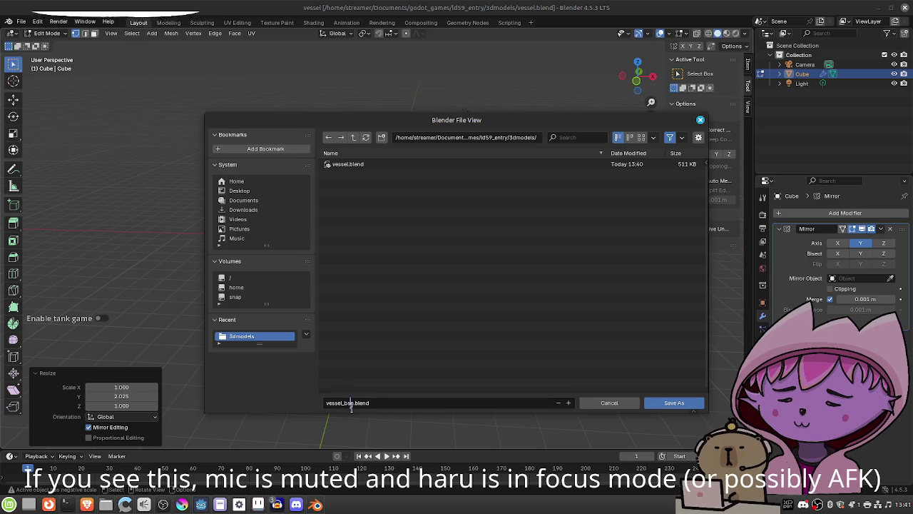
type("a")
key("Return")
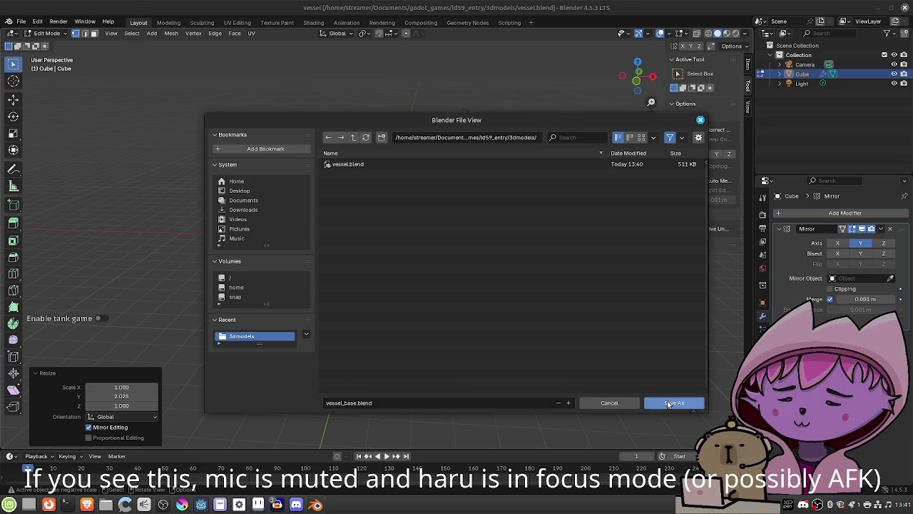
left_click(666, 404)
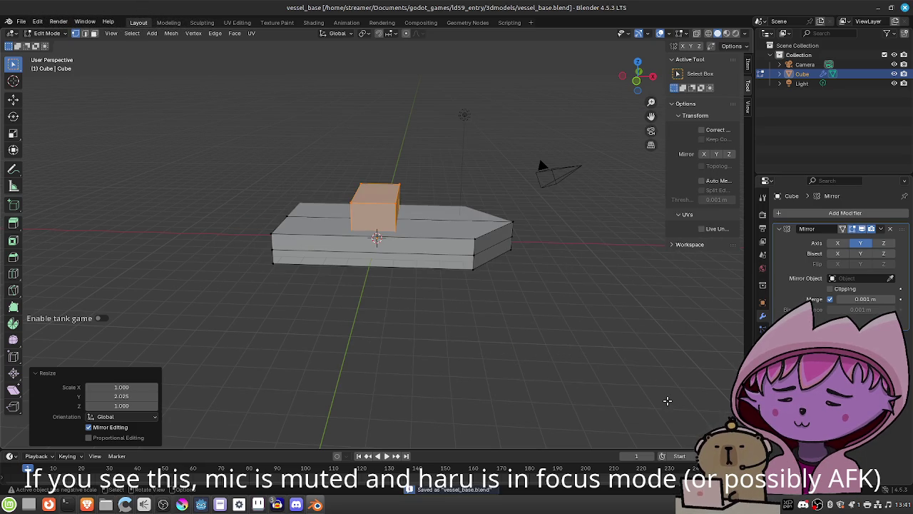
Save the model as cargo_ship.blend in the 3dmodels folder
left_click(21, 22)
left_click(49, 91)
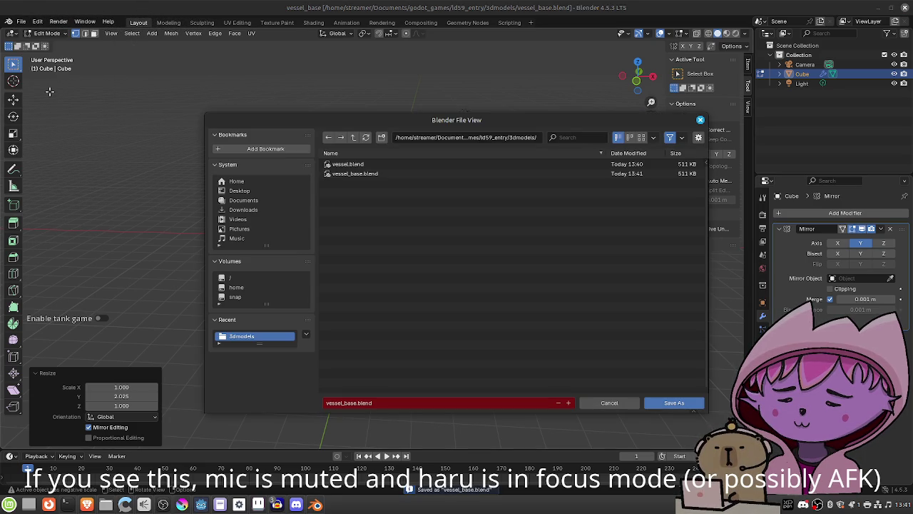
left_click(360, 402)
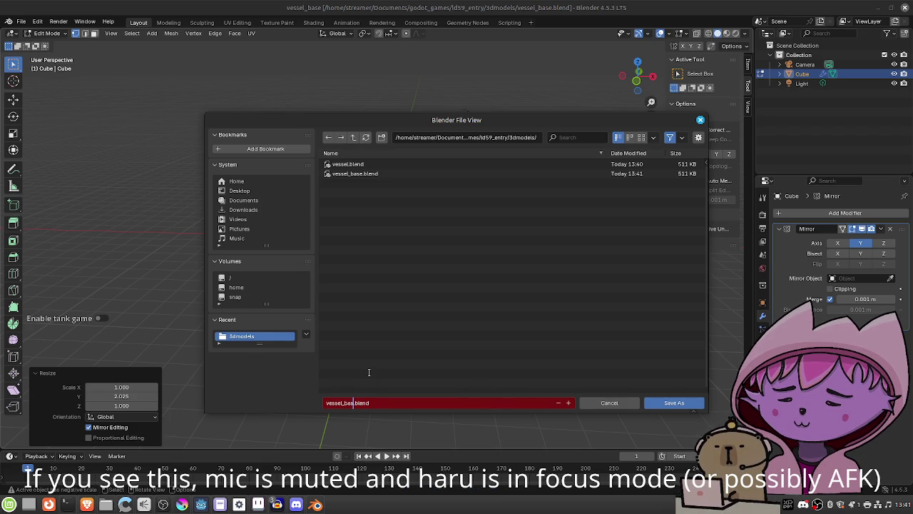
type("cargo_ship")
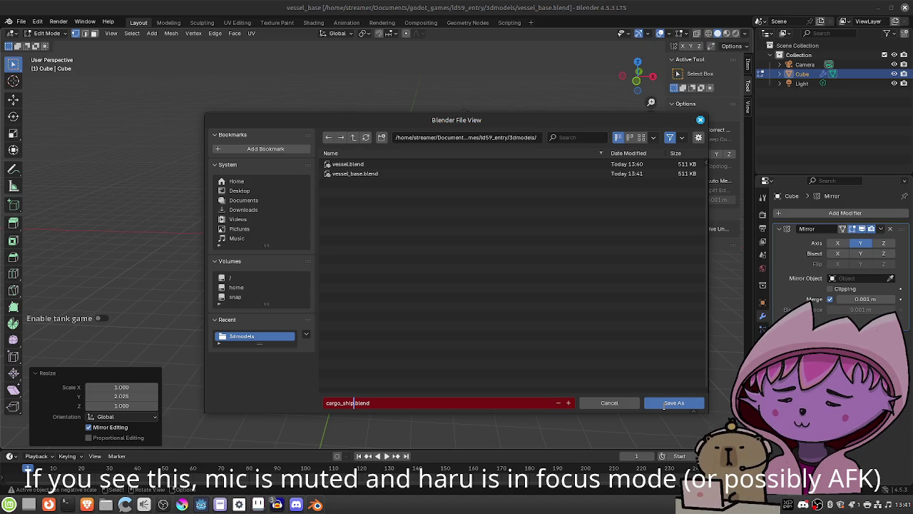
left_click(690, 403)
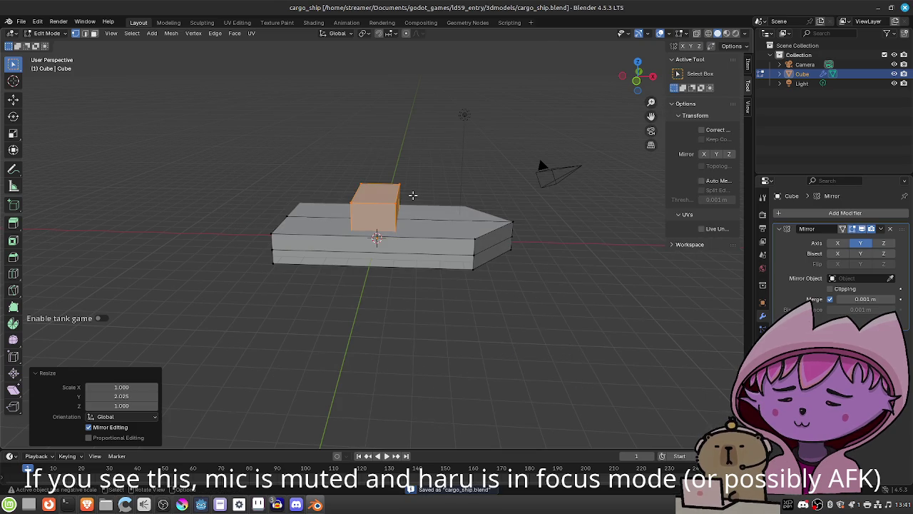
Move the deck box −2.9045 m along X toward the stern
key("g")
key("x")
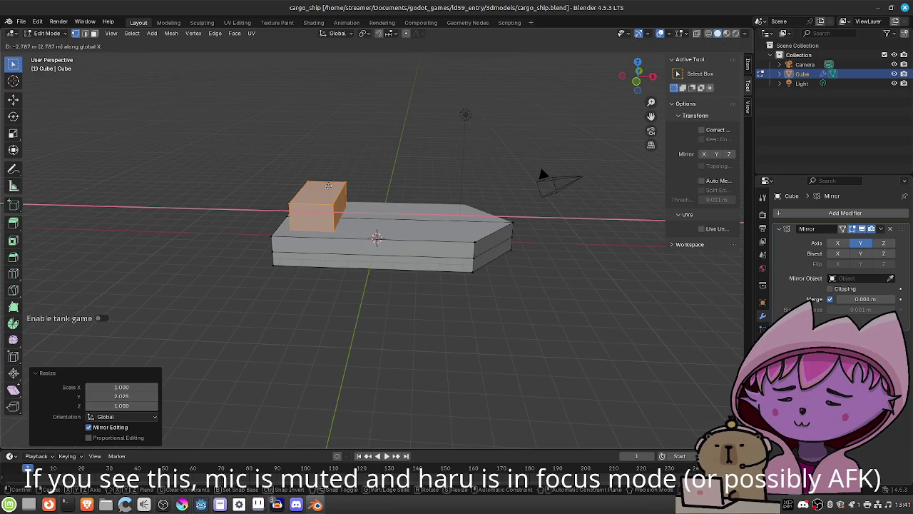
left_click(329, 187)
scroll(331, 191, "down", 3)
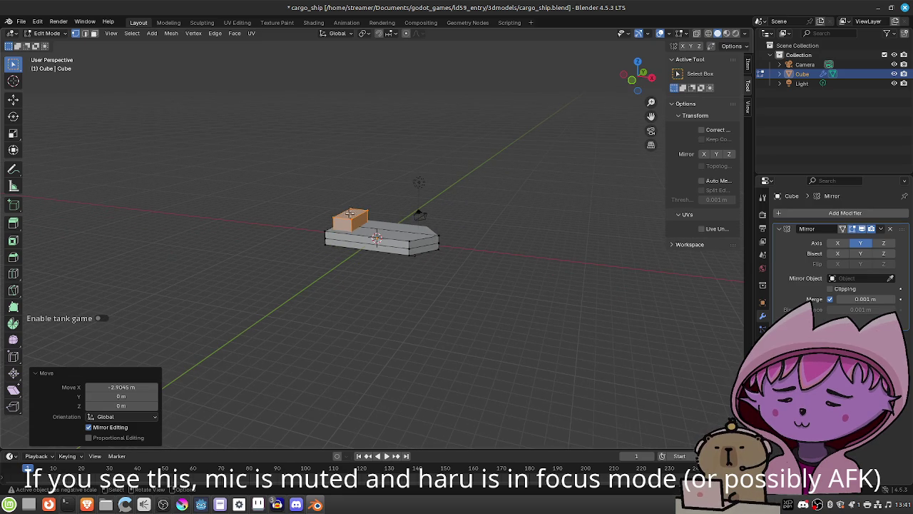
scroll(347, 212, "up", 2)
Make the box taller along Z and raise it
key("s")
key("y")
key("z")
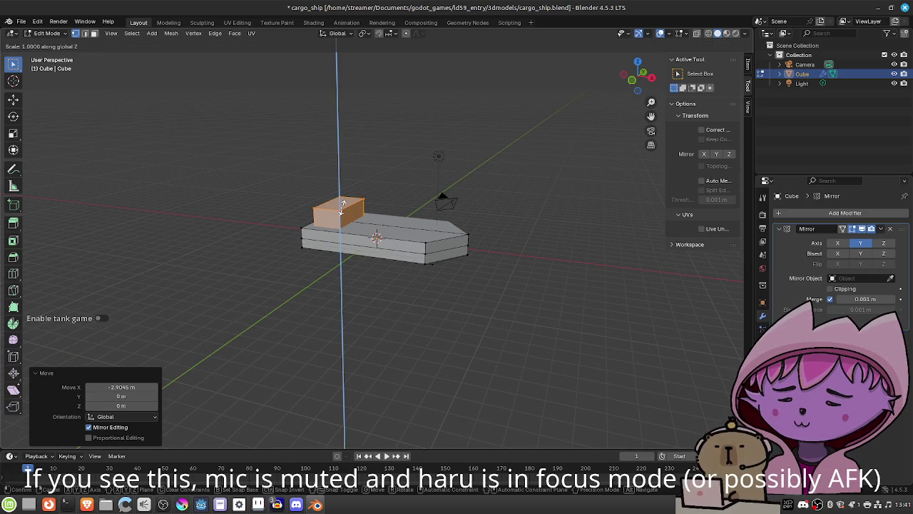
left_click(341, 193)
key("g")
key("z")
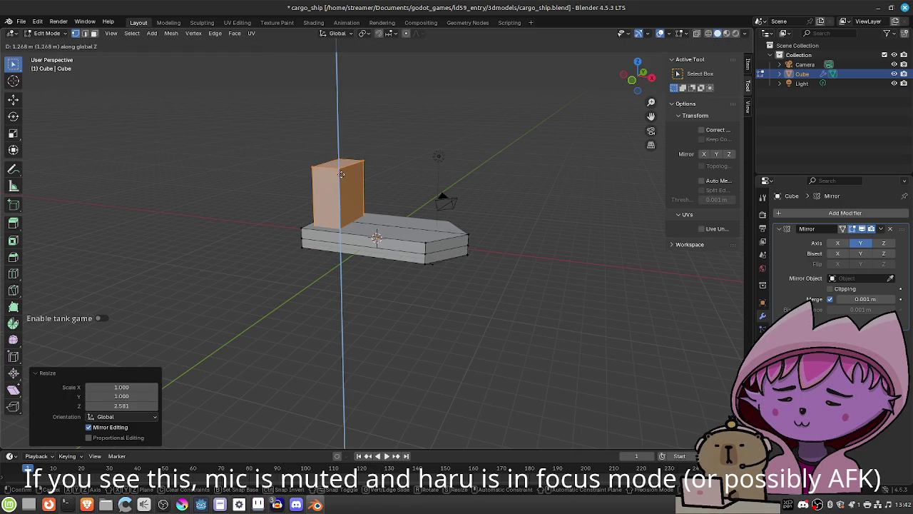
left_click(341, 174)
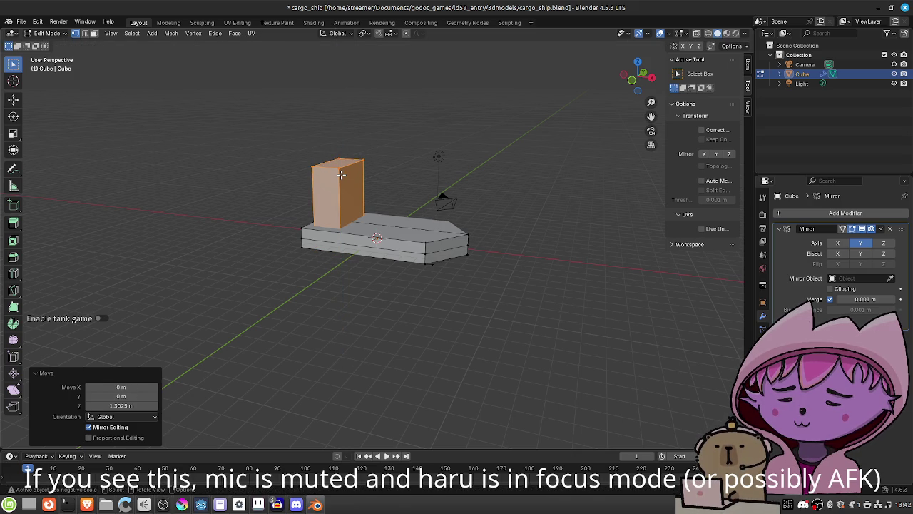
Shrink the box's height and lower it 0.17352 m so it rests on the deck
key("s")
key("z")
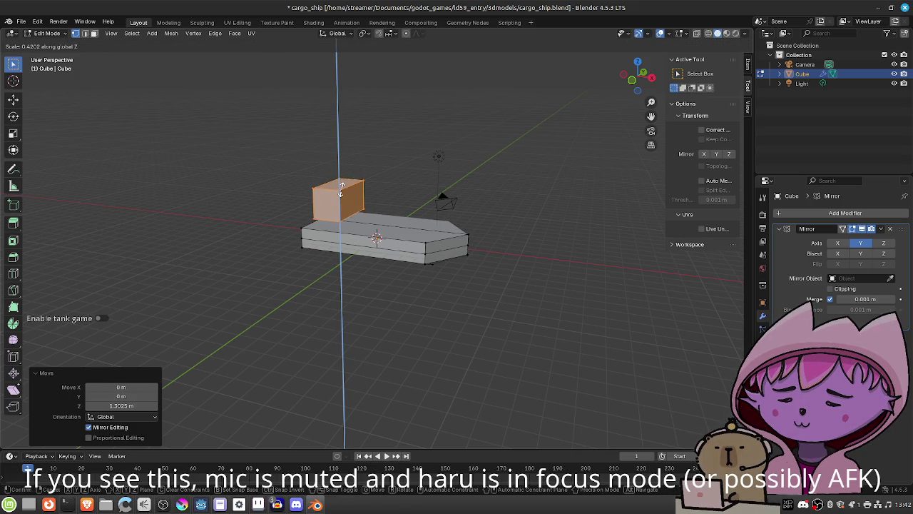
left_click(341, 184)
key("s")
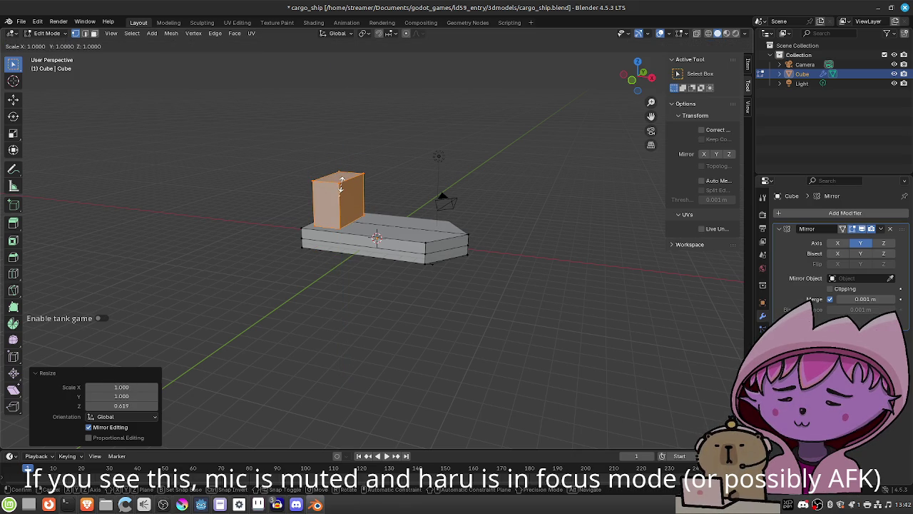
key("g")
key("z")
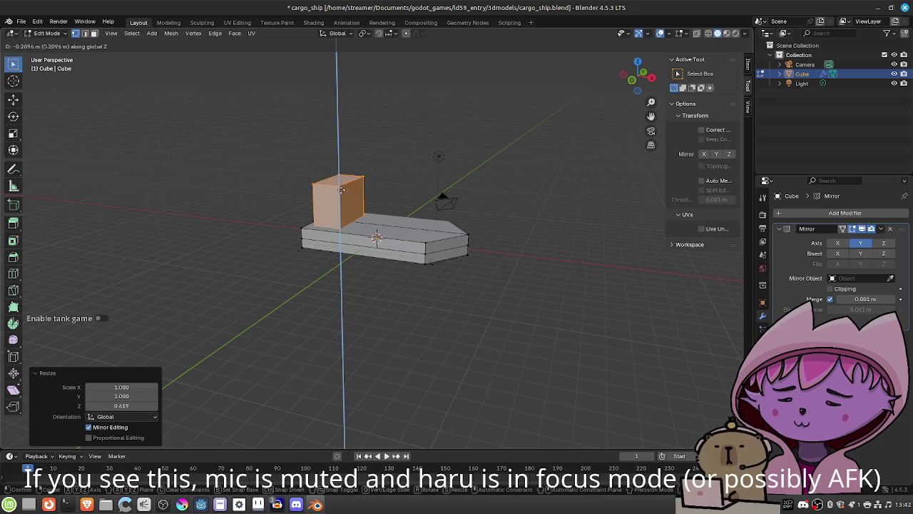
left_click(341, 187)
mouse_move(341, 187)
left_mouse_down()
mouse_move(418, 257)
mouse_move(445, 257)
left_mouse_up()
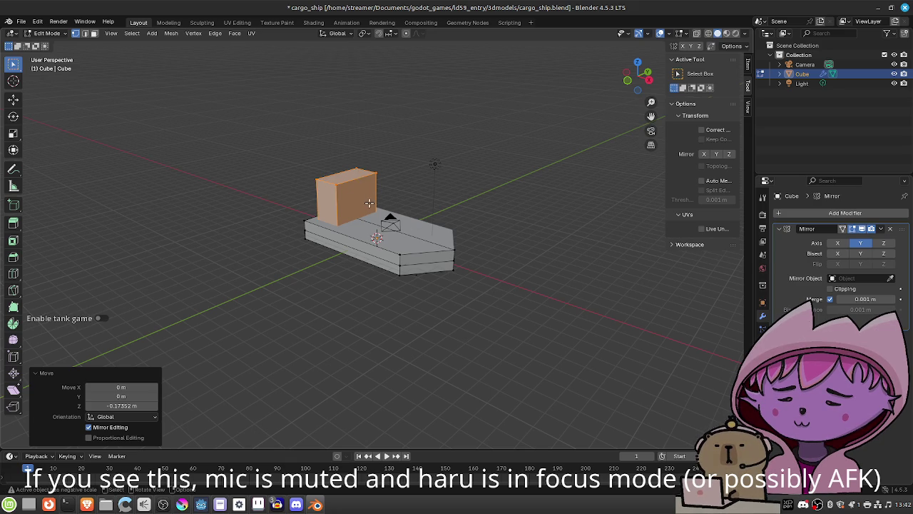
scroll(364, 192, "down", 6)
mouse_move(381, 253)
left_mouse_down()
mouse_move(393, 276)
mouse_move(487, 263)
mouse_move(357, 265)
mouse_move(306, 193)
mouse_move(233, 248)
mouse_move(418, 292)
mouse_move(383, 264)
left_mouse_up()
scroll(473, 316, "up", 5)
scroll(473, 326, "down", 2)
left_click_drag(473, 326, 473, 321)
scroll(480, 340, "up", 2)
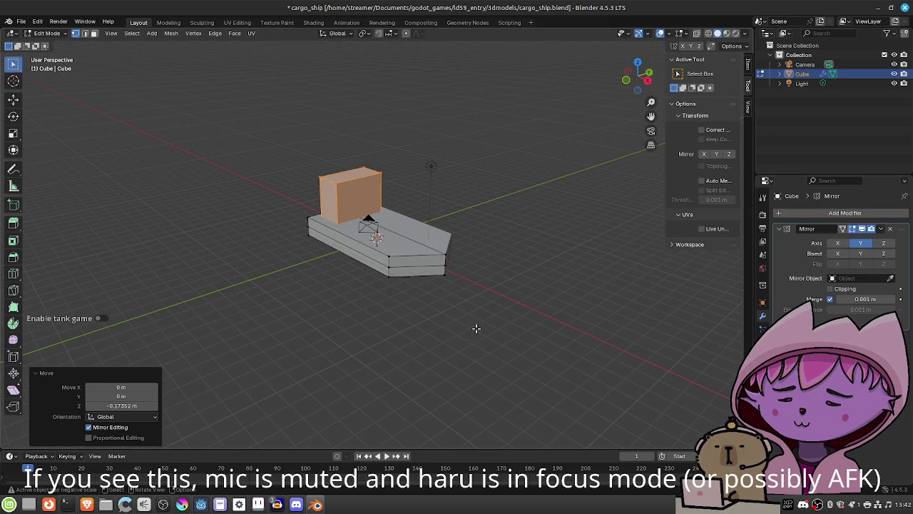
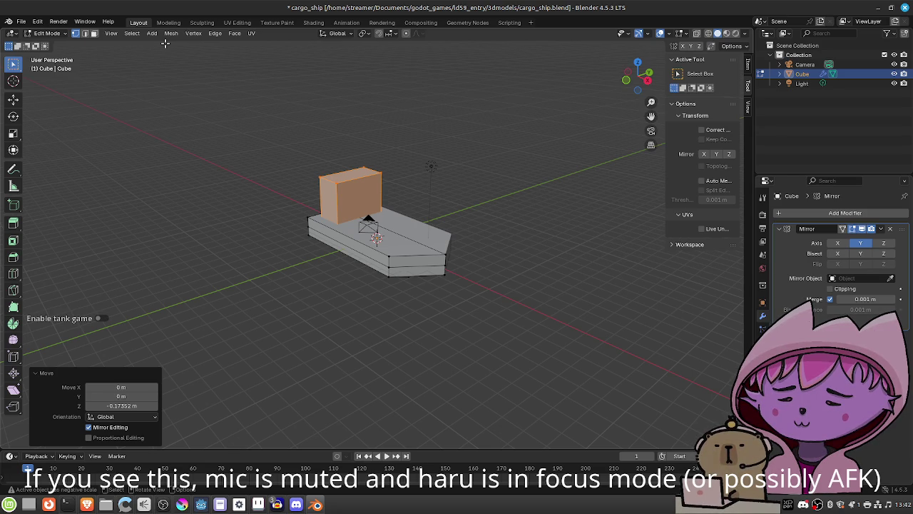
Add a cube to the ship mesh, raise it, stretch it along Y and slide it back along X
left_click(152, 33)
left_click(154, 51)
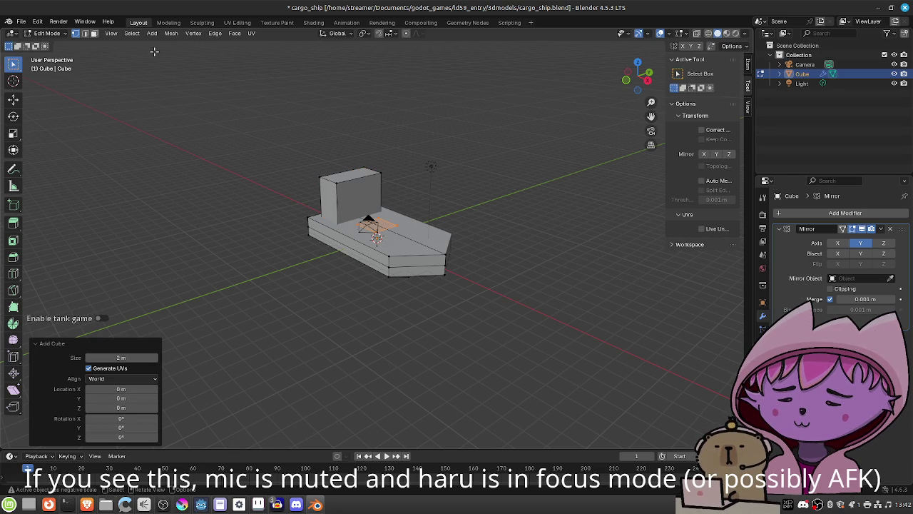
key("g")
key("z")
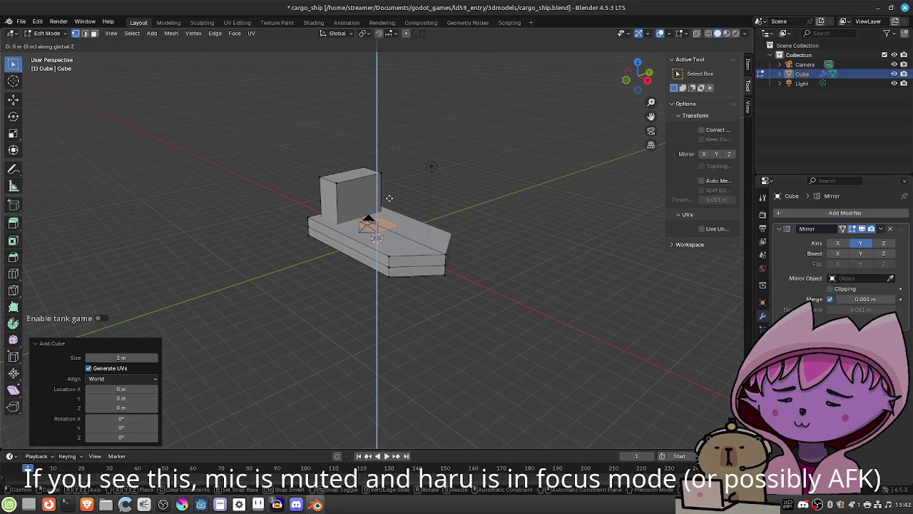
left_click(386, 143)
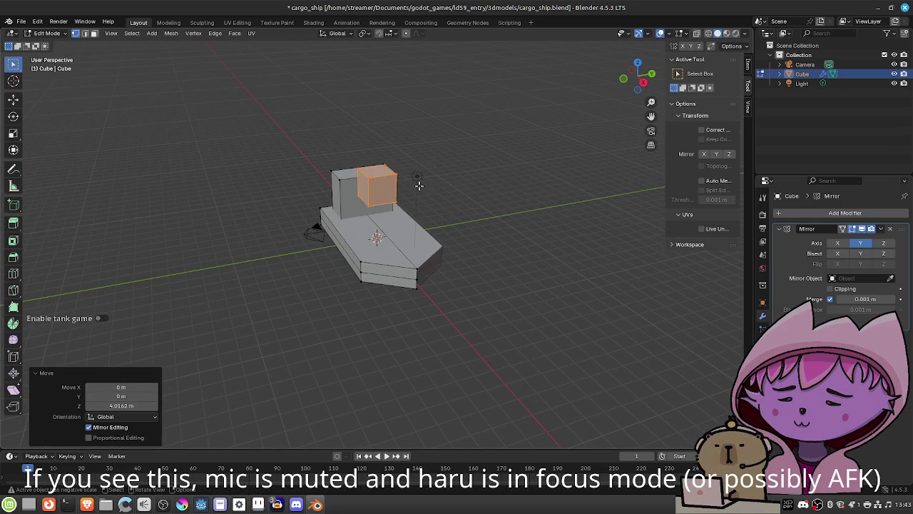
key("s")
key("y")
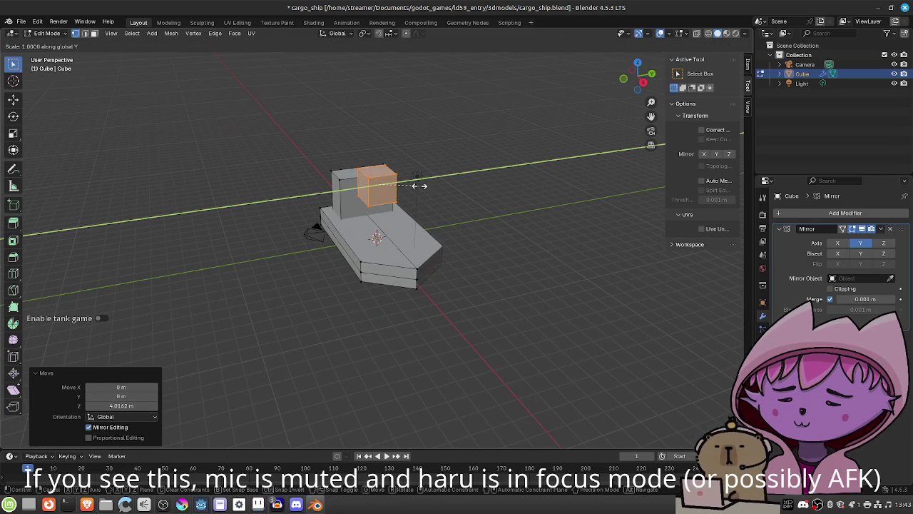
left_click(526, 169)
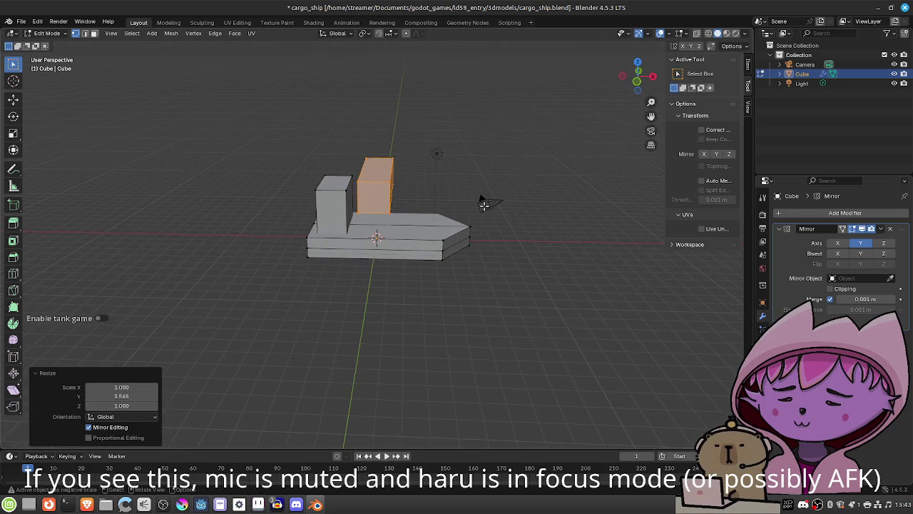
key("g")
key("x")
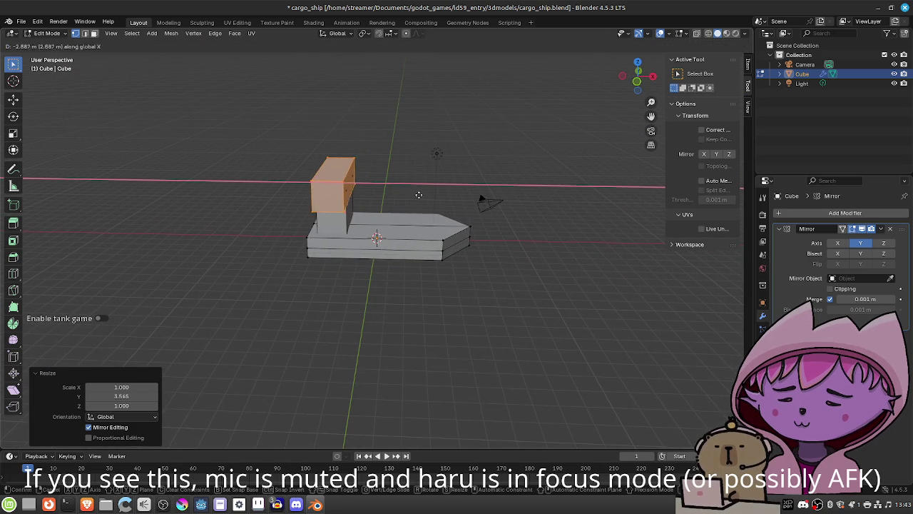
left_click(421, 194)
Flatten the block to Z 0.281 and narrow it to Y 0.728 into a roof slab
mouse_move(420, 194)
left_mouse_down()
mouse_move(403, 196)
mouse_move(385, 177)
mouse_move(381, 200)
left_mouse_up()
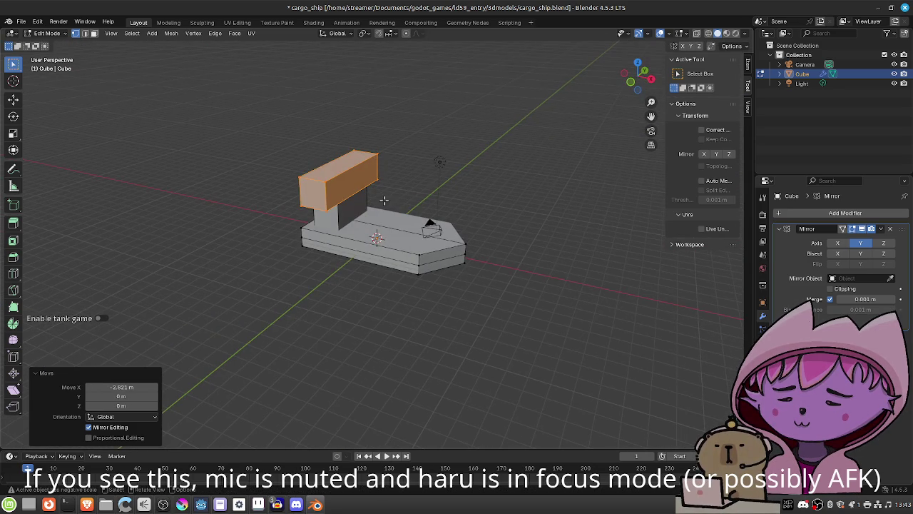
key("s")
key("z")
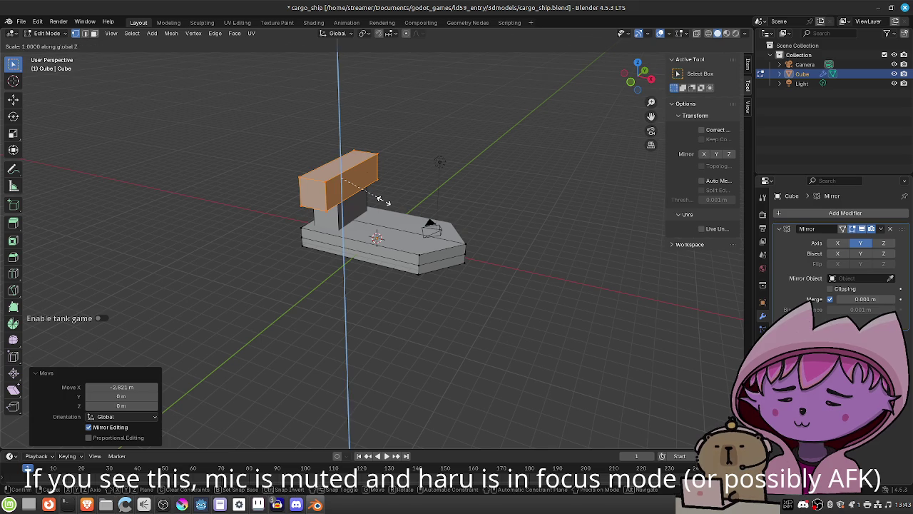
left_click(355, 176)
left_click_drag(355, 177, 336, 212)
key("s")
key("y")
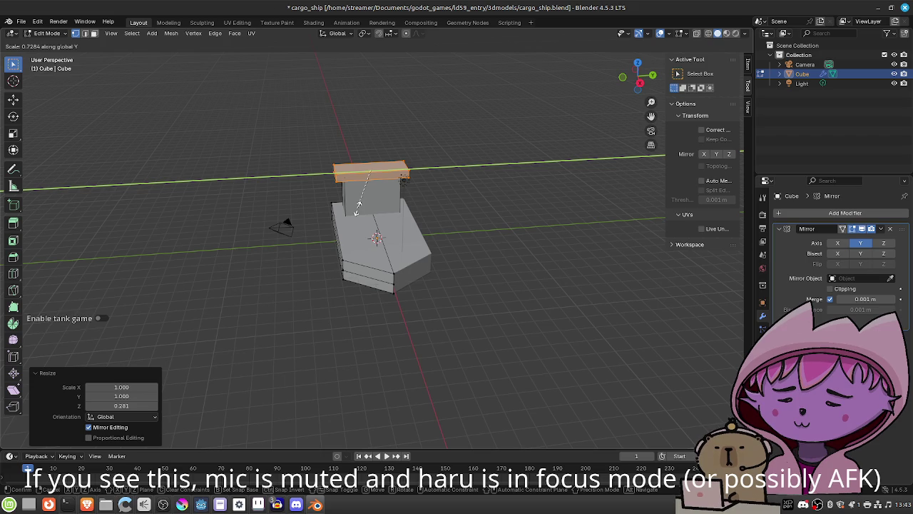
left_click(358, 206)
mouse_move(358, 205)
left_mouse_down()
mouse_move(468, 214)
mouse_move(488, 203)
mouse_move(500, 216)
mouse_move(536, 218)
mouse_move(538, 250)
mouse_move(536, 219)
mouse_move(510, 220)
left_mouse_up()
scroll(389, 215, "up", 5)
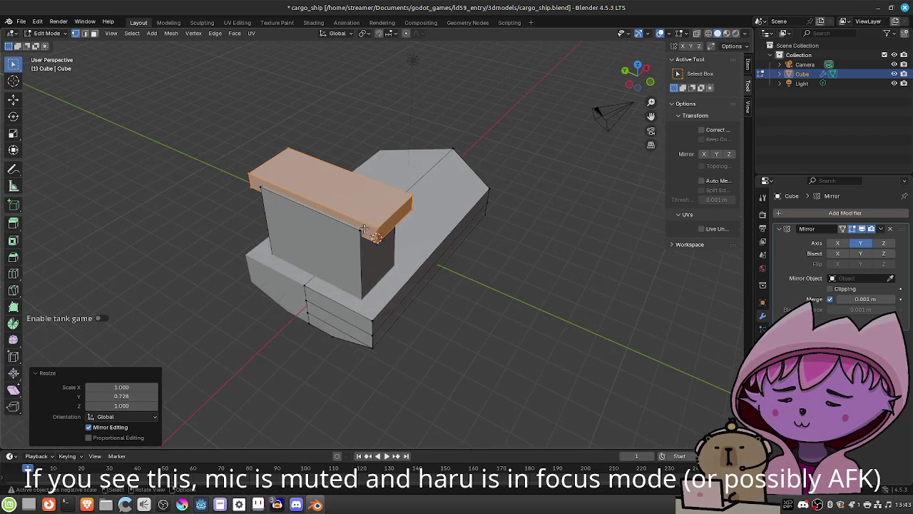
Turn snapping on, try an X move of the roof slab, then turn snapping off
mouse_move(365, 232)
left_mouse_down()
mouse_move(355, 242)
mouse_move(373, 239)
left_mouse_up()
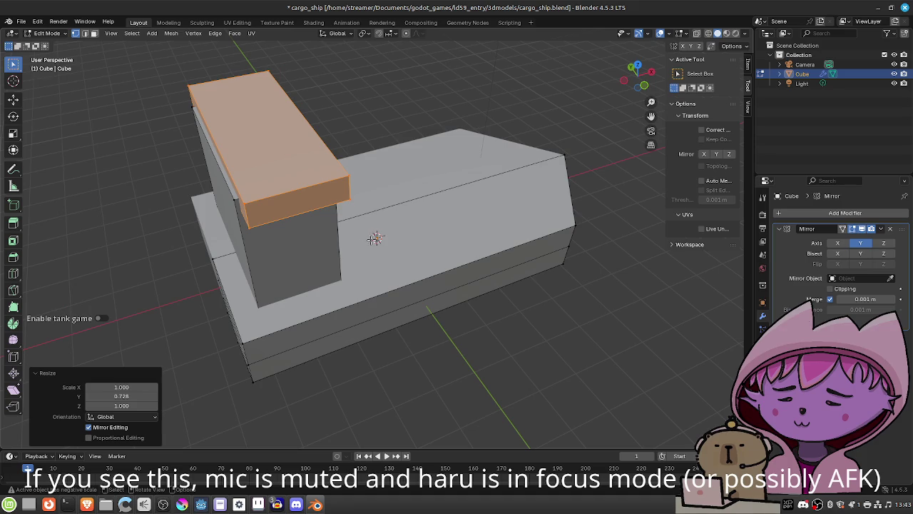
left_click(380, 35)
key("g")
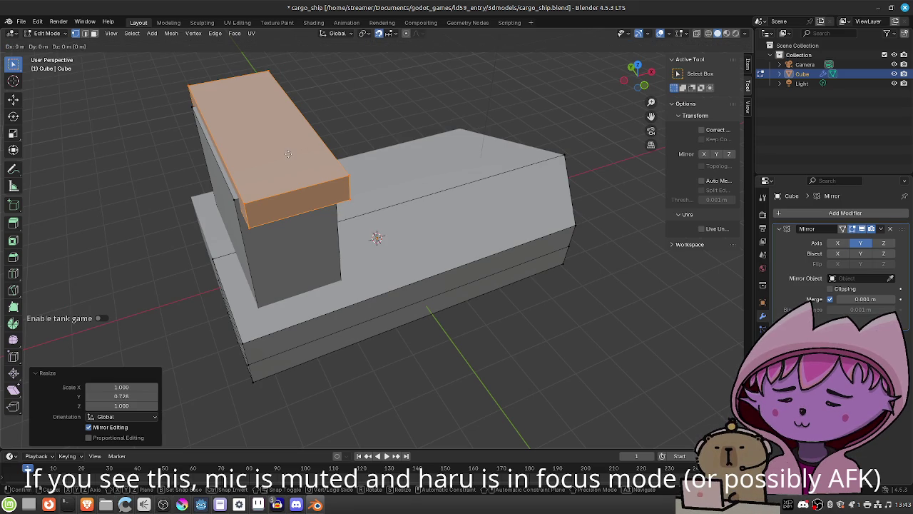
key("x")
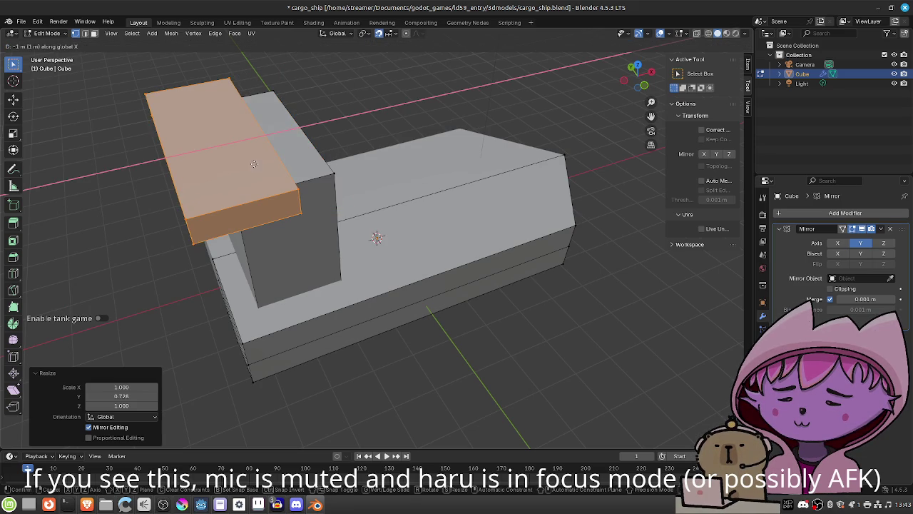
left_click(275, 157)
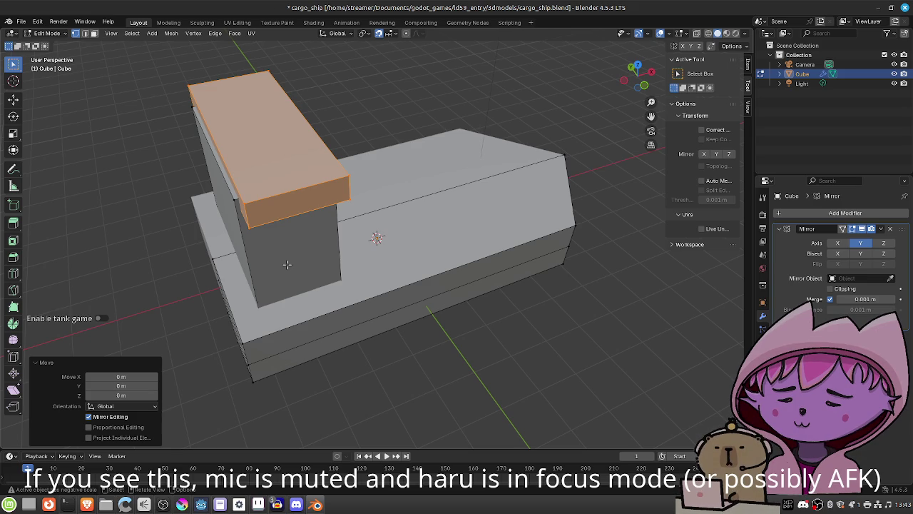
left_click(379, 35)
Nudge the roof slab 0.046 m along X and shift its top face slightly over the cabin
key("g")
key("x")
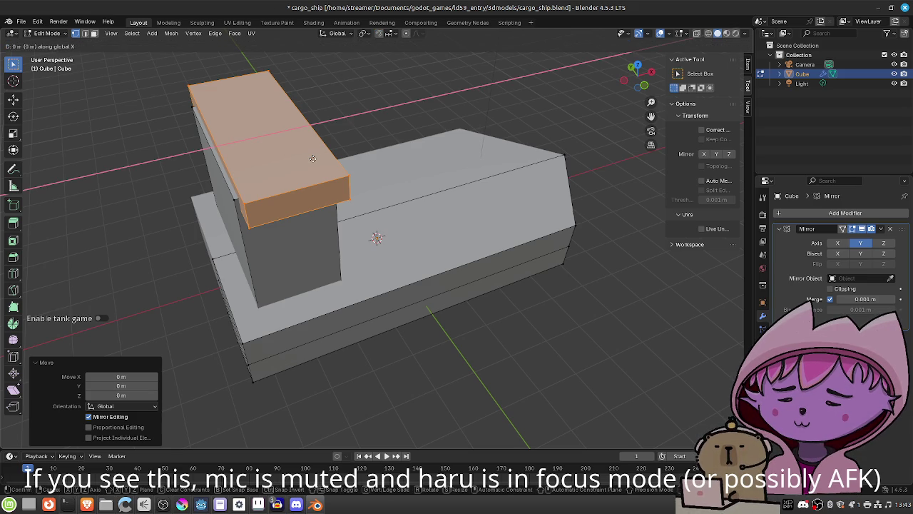
left_click(308, 160)
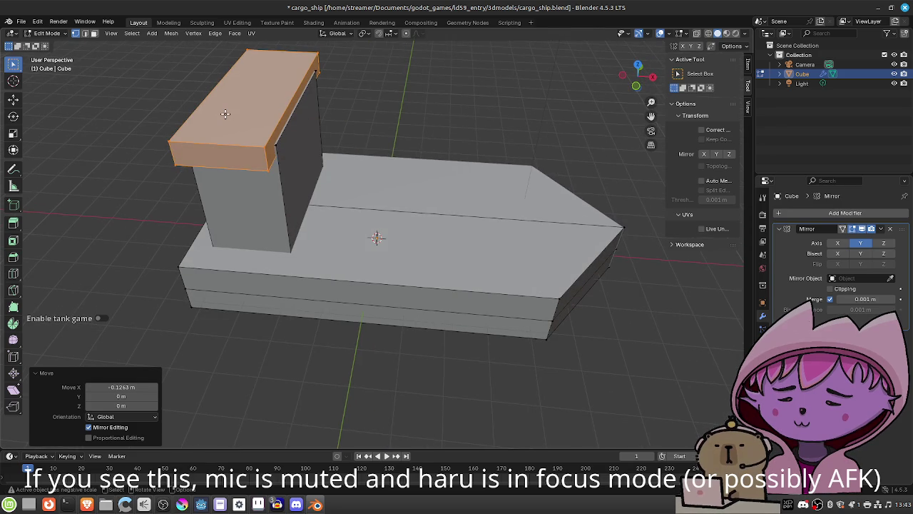
right_click(225, 114)
key("Escape")
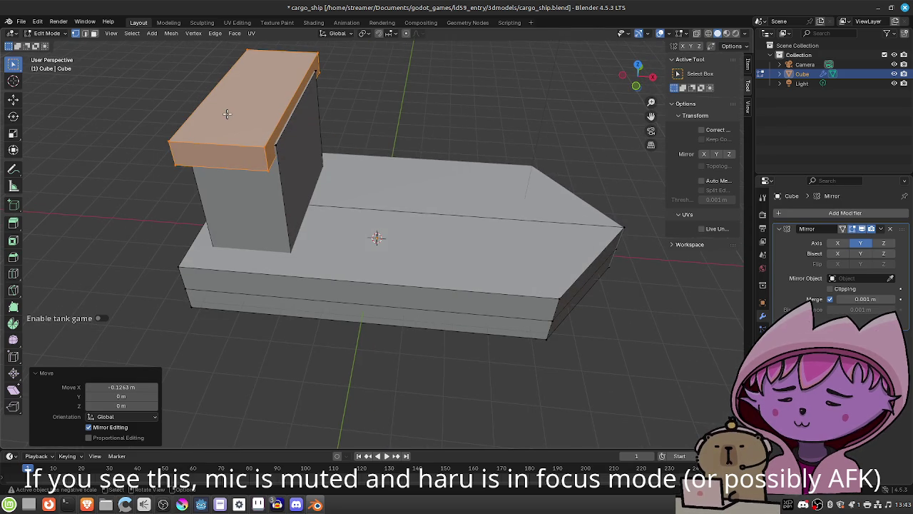
key("g")
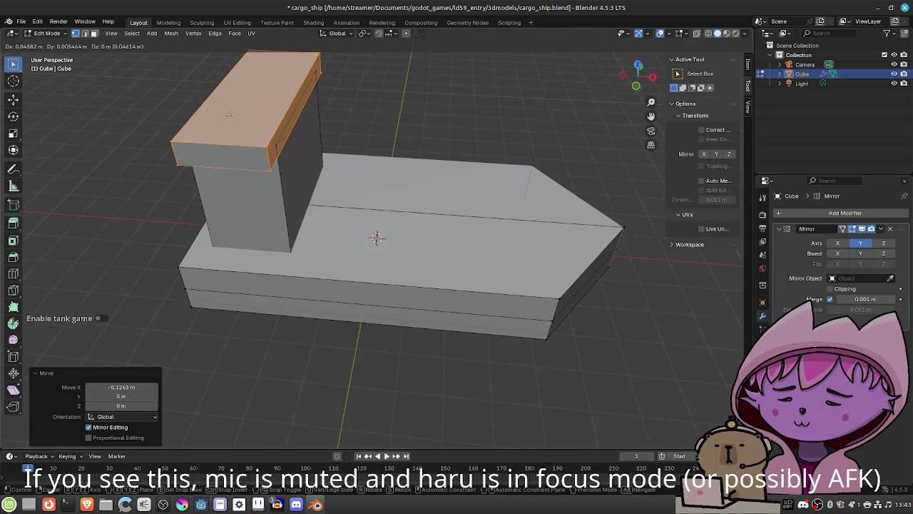
left_click(230, 115)
mouse_move(254, 132)
left_mouse_down()
mouse_move(336, 172)
mouse_move(290, 150)
mouse_move(400, 153)
left_mouse_up()
scroll(407, 188, "down", 10)
left_click_drag(425, 220, 407, 247)
scroll(400, 248, "up", 5)
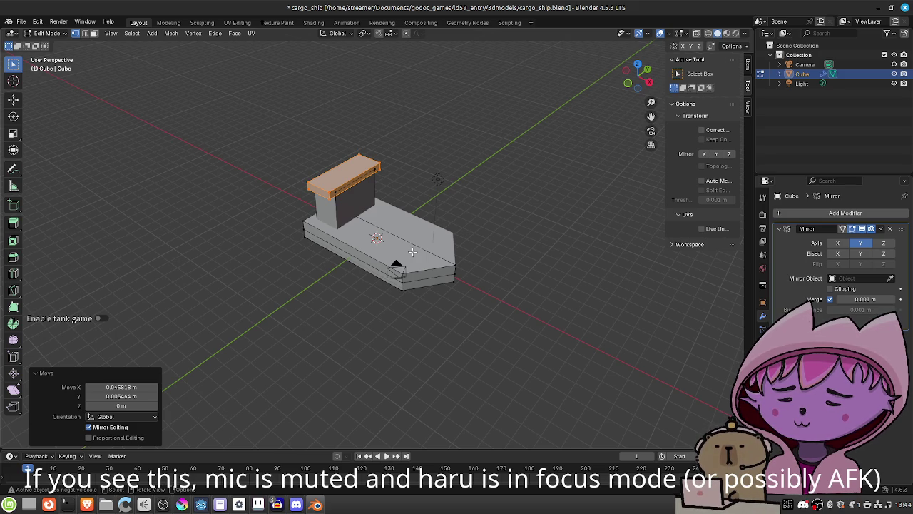
Undo the cabin and roof block edits back to the bare hull, then return to Object Mode
left_click(779, 74)
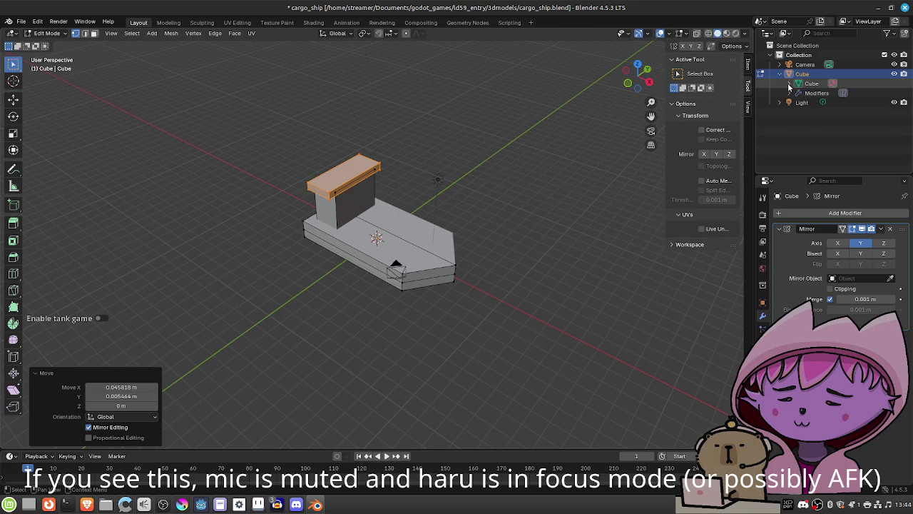
left_click(780, 75)
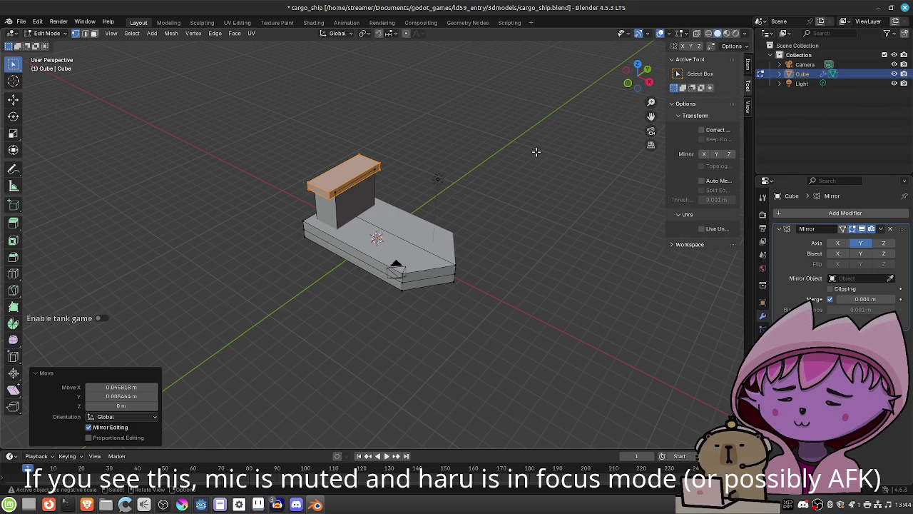
key("ctrl+z")
key("ctrl+z")
key("ctrl+z")
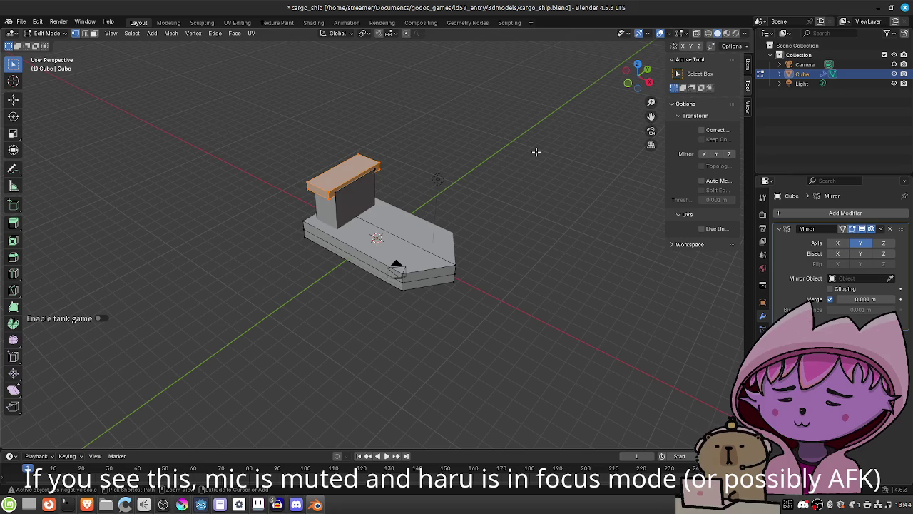
key("ctrl+z")
key("ctrl+z")
key("ctrl+z")
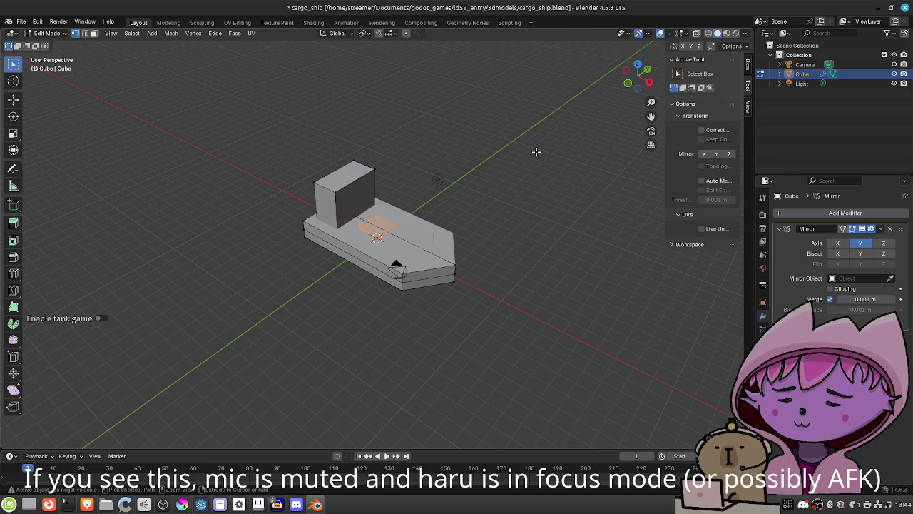
key("ctrl+z")
key("ctrl+z")
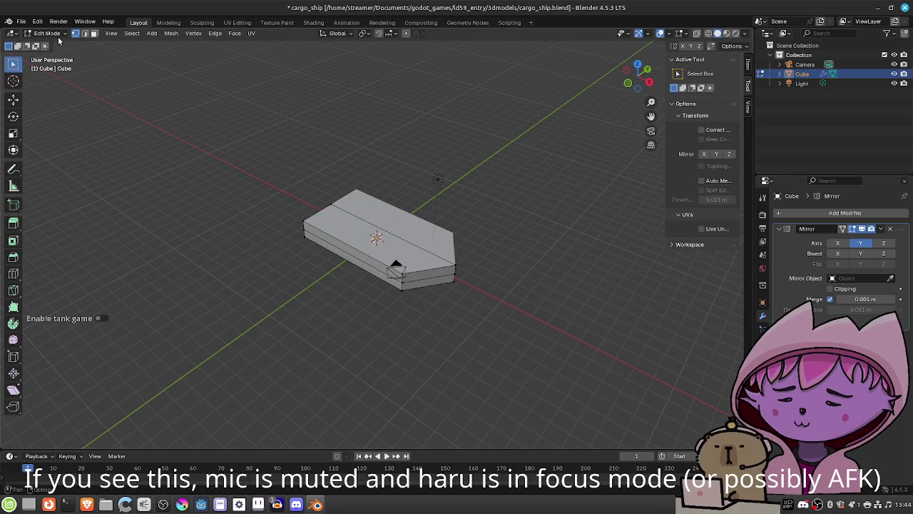
left_click(59, 41)
left_click(59, 44)
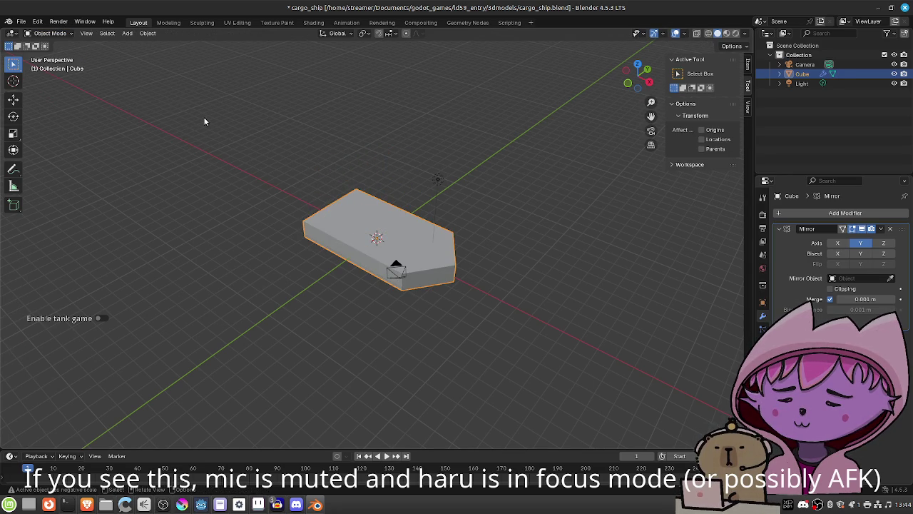
Add a separate cube object, raise it and slide it back along X over the rear deck
left_click(127, 34)
mouse_move(157, 46)
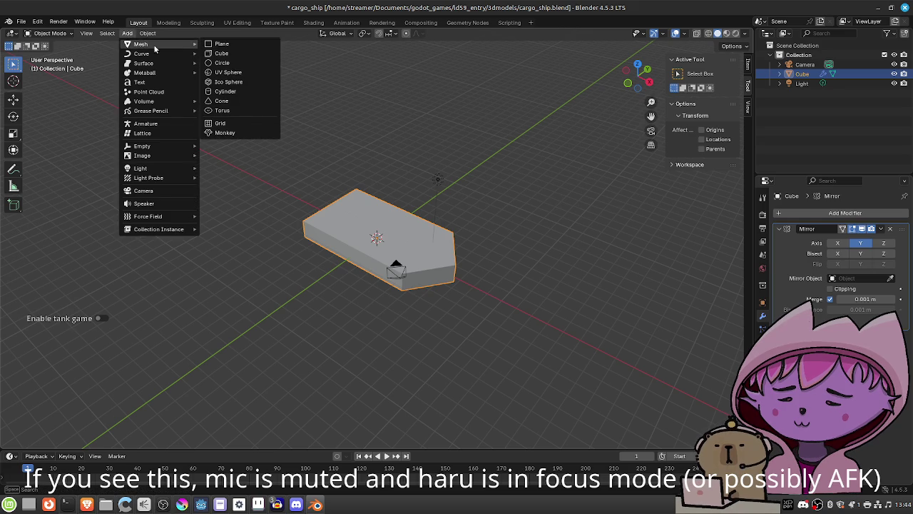
left_click(223, 54)
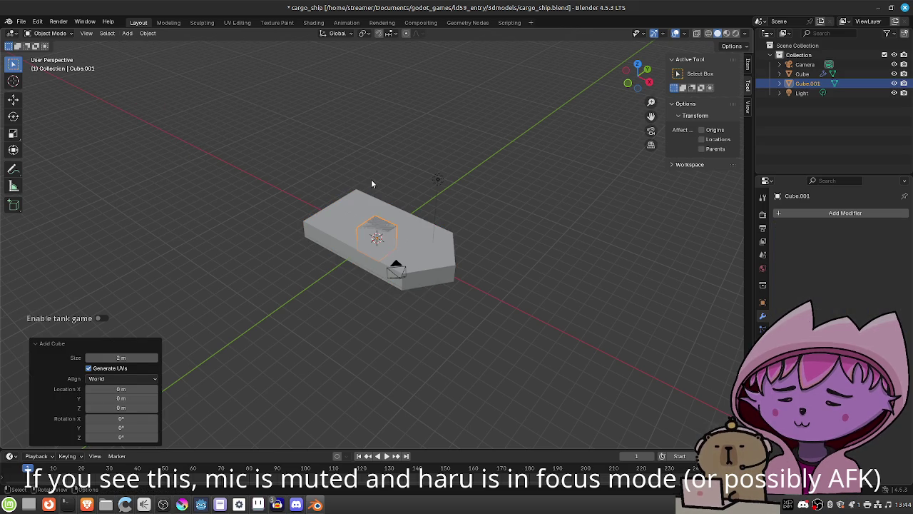
key("g")
key("z")
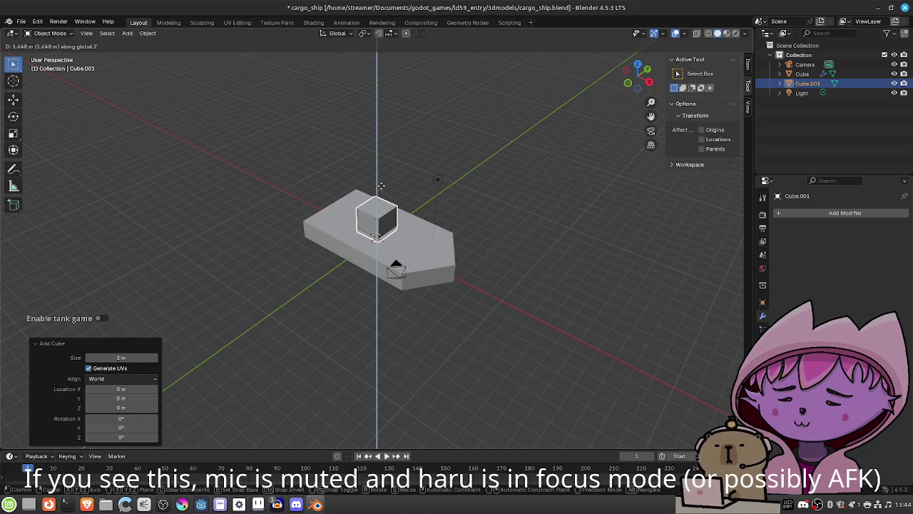
left_click(381, 188)
key("g")
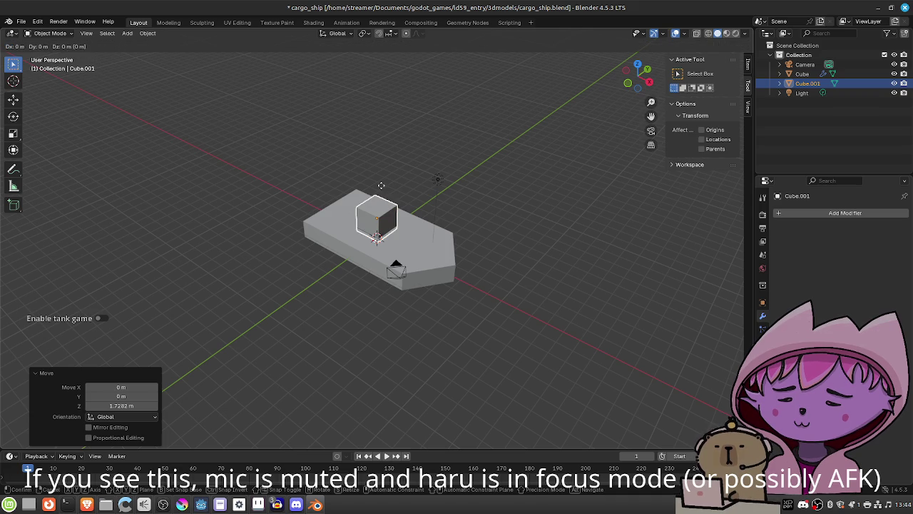
key("x")
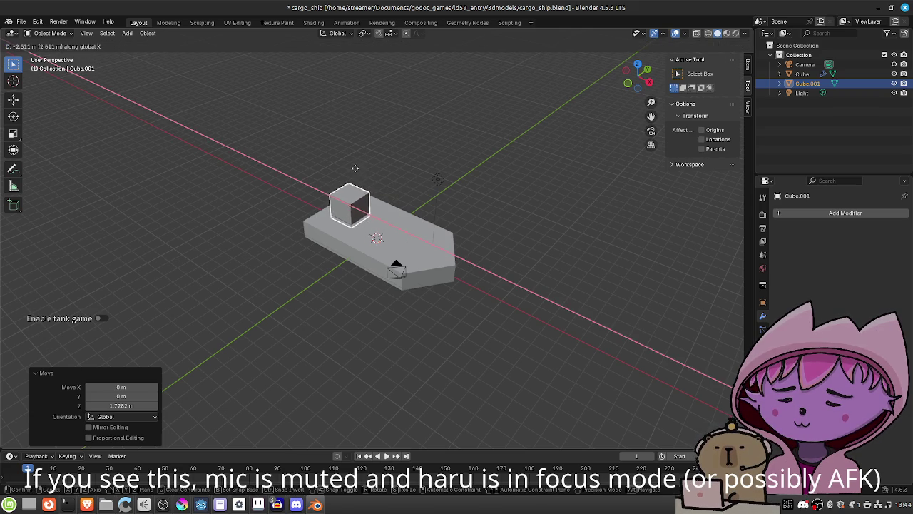
left_click(352, 170)
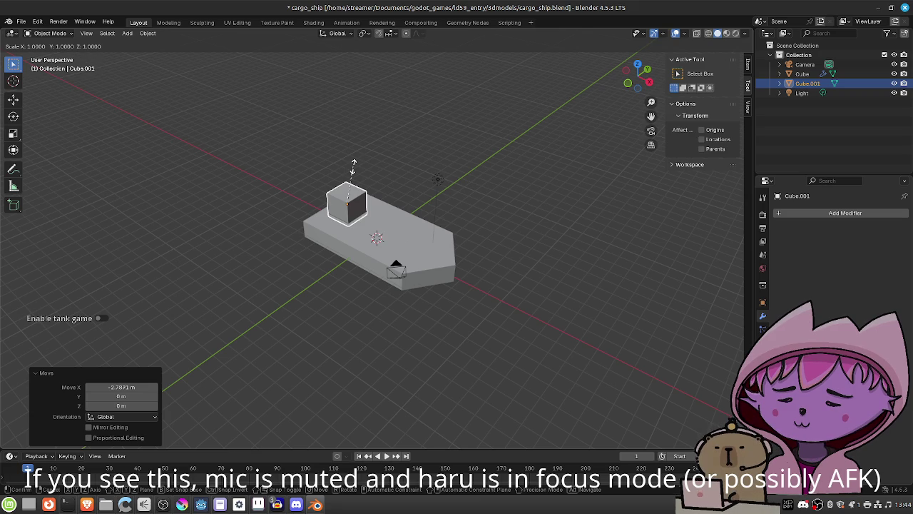
Stretch the cabin block along Y, make it taller and raise it
key("y")
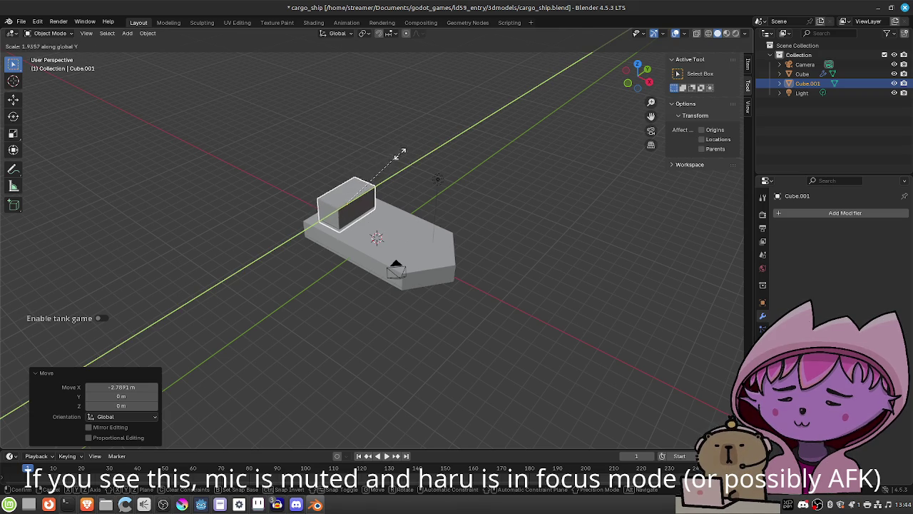
left_click(407, 149)
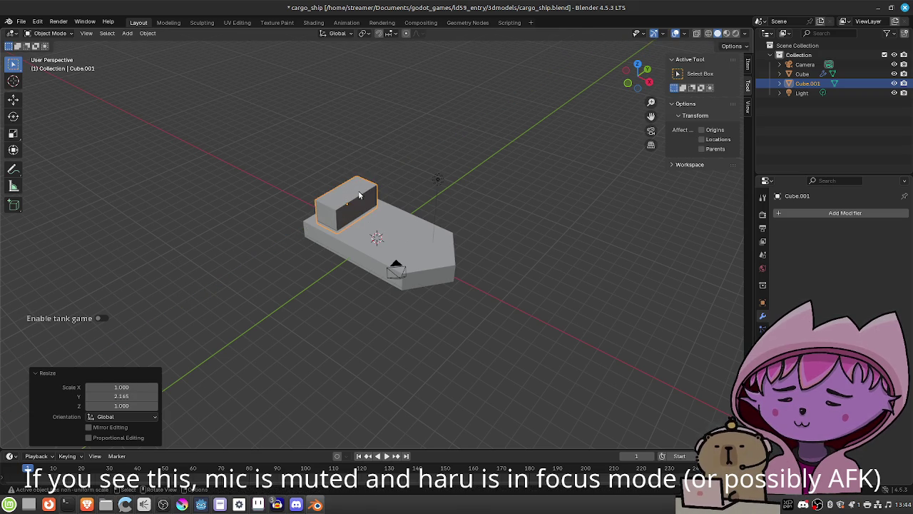
key("s")
key("z")
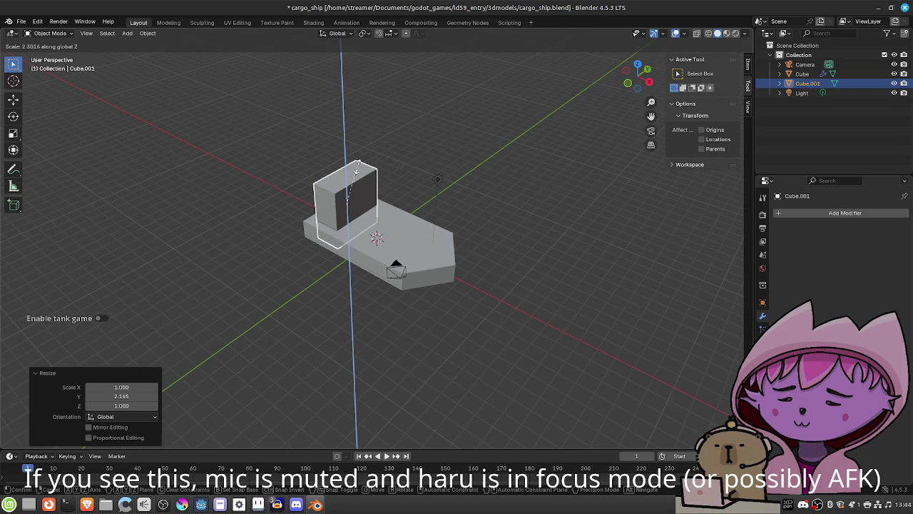
left_click(359, 170)
key("g")
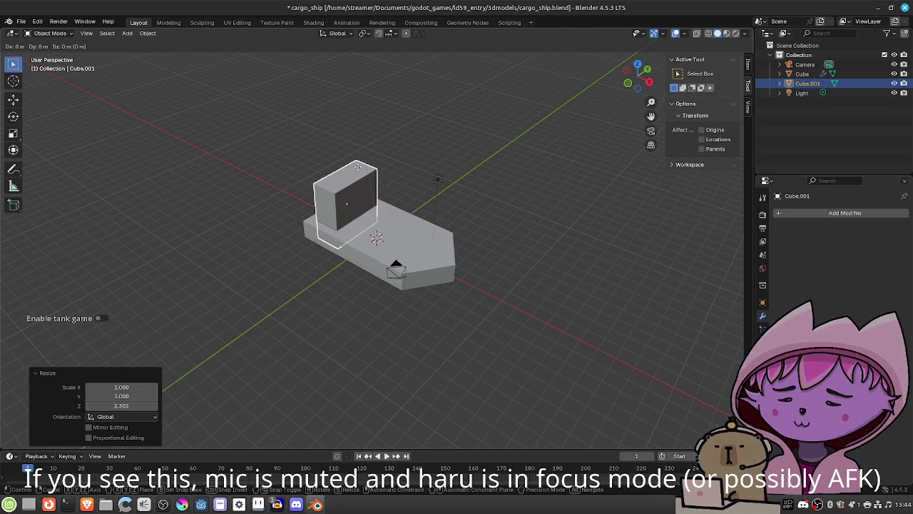
key("z")
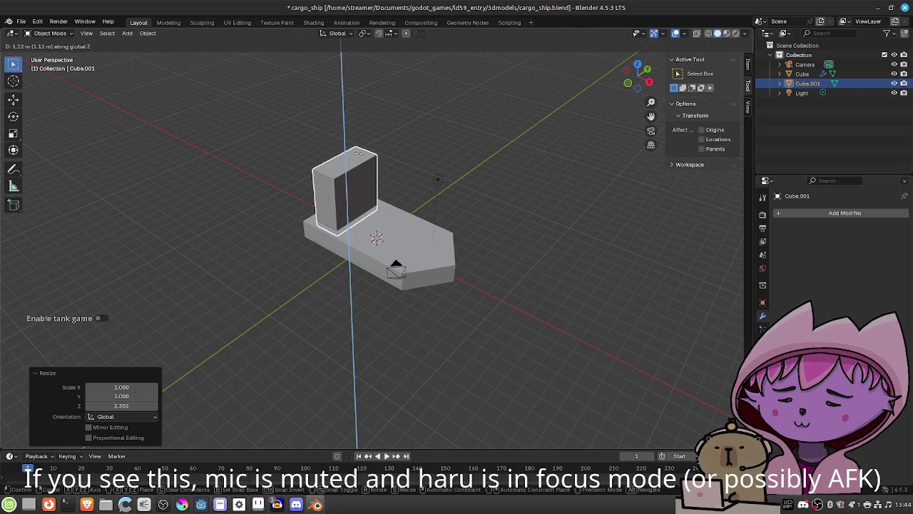
left_click(380, 175)
Shrink the cabin height to 0.741 and lower it onto the deck
mouse_move(401, 200)
left_mouse_down()
mouse_move(353, 182)
mouse_move(447, 193)
mouse_move(399, 185)
left_mouse_up()
key("s")
key("z")
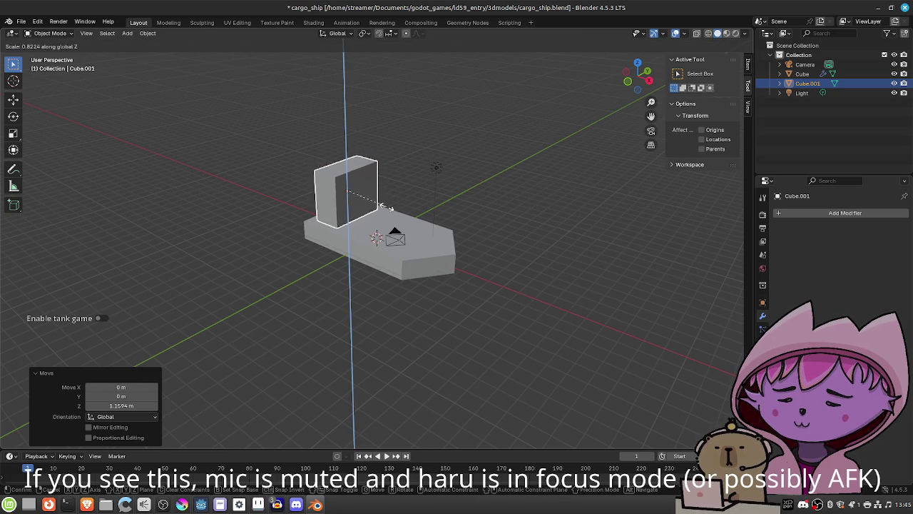
left_click(376, 207)
key("g")
key("z")
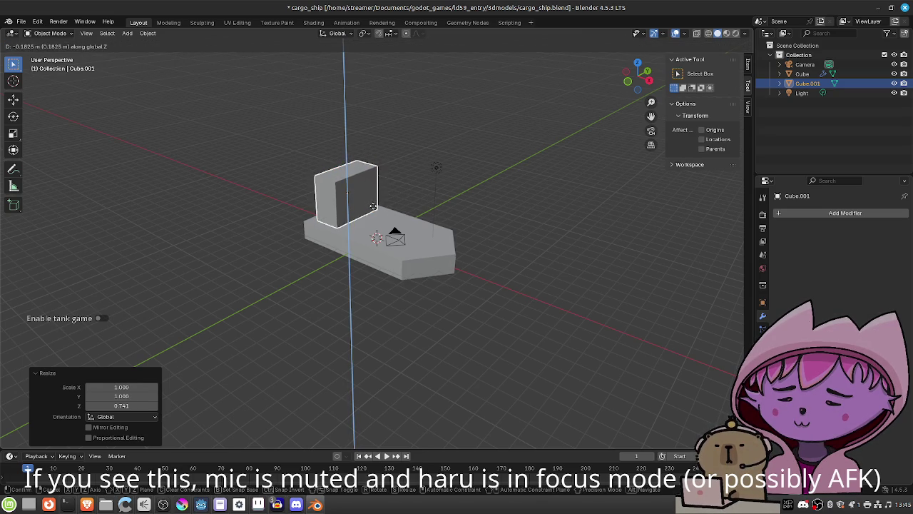
left_click(372, 208)
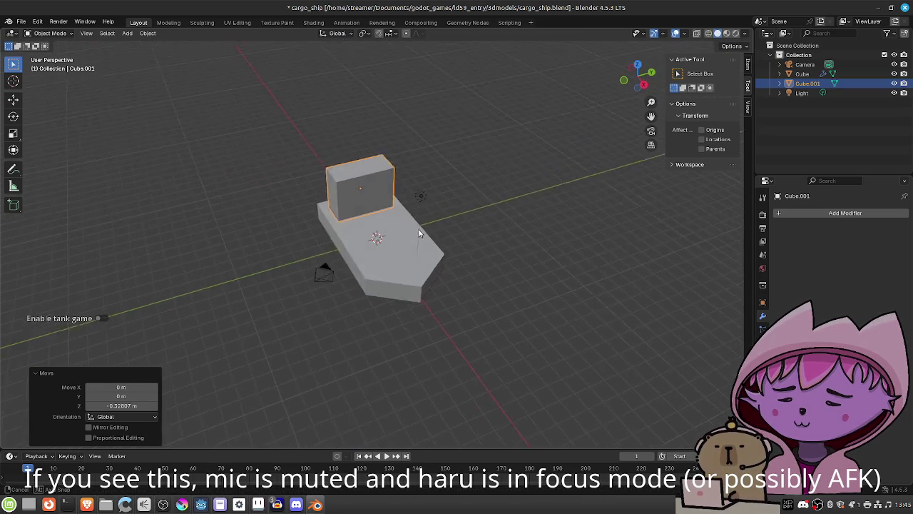
Save cargo_ship.blend, then select the Light and Camera objects in the Outliner
left_click_drag(461, 216, 472, 214)
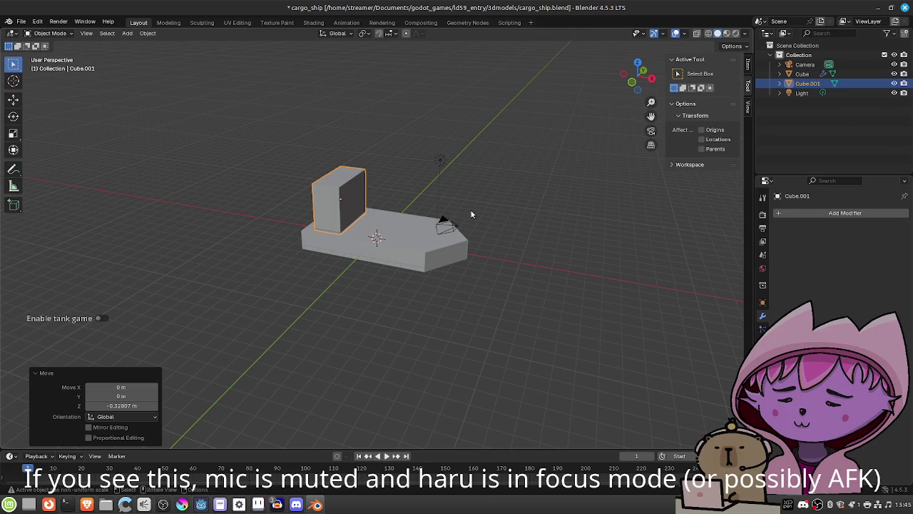
key("ctrl+s")
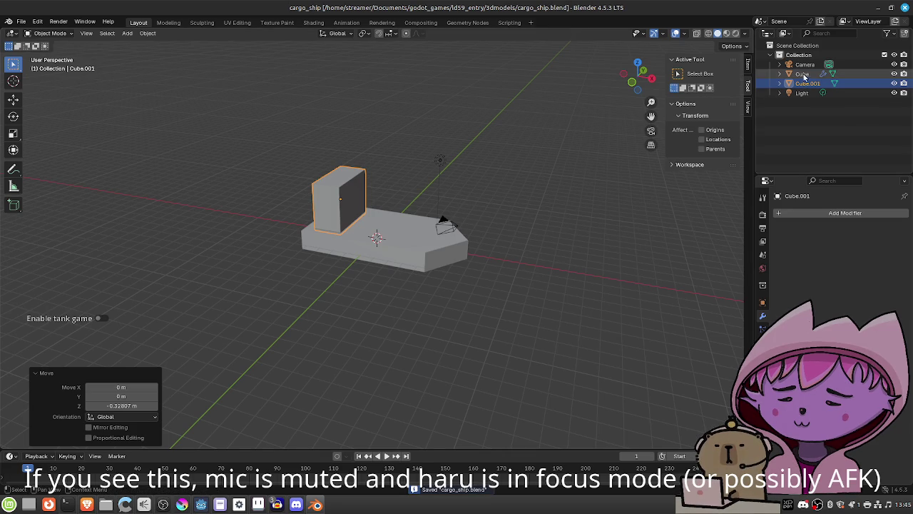
left_click(803, 94)
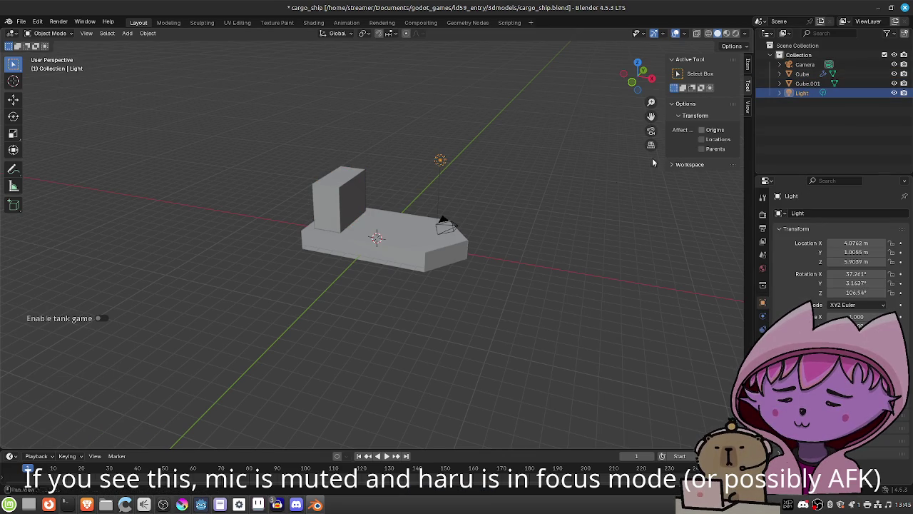
left_click_drag(528, 254, 457, 253)
left_click(804, 64)
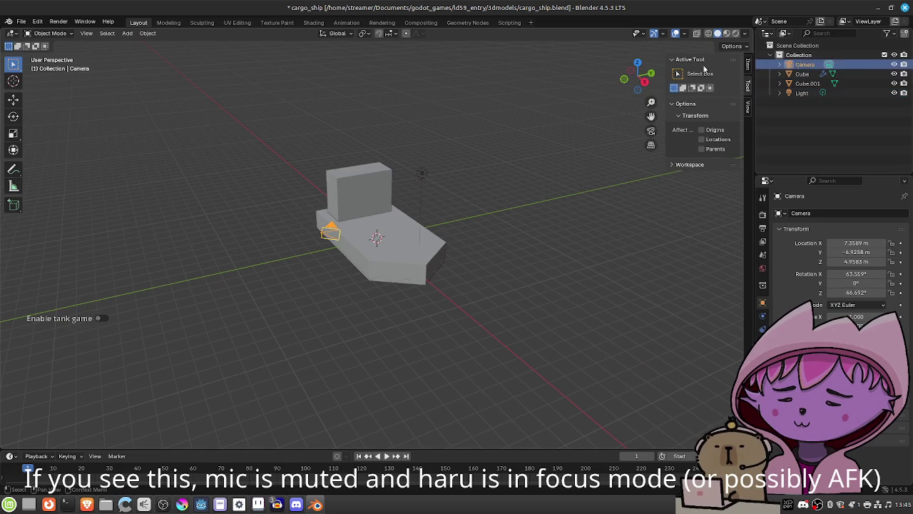
left_click(128, 34)
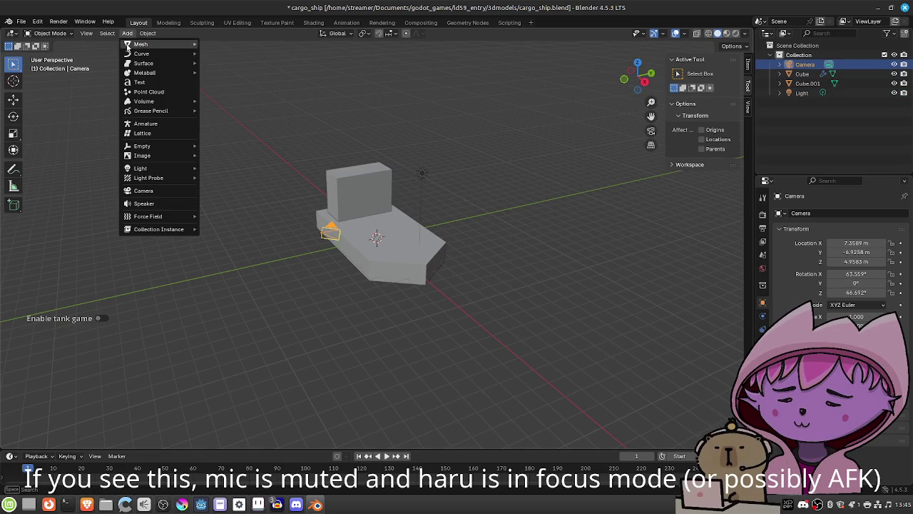
Add a new cube and move it up and along X to sit over the cabin
mouse_move(184, 47)
left_click(222, 53)
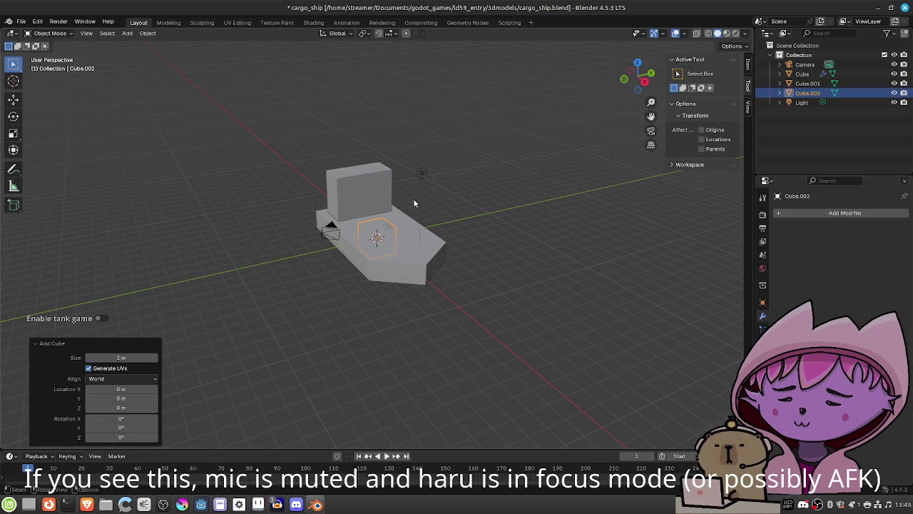
key("g")
key("z")
left_click(414, 158)
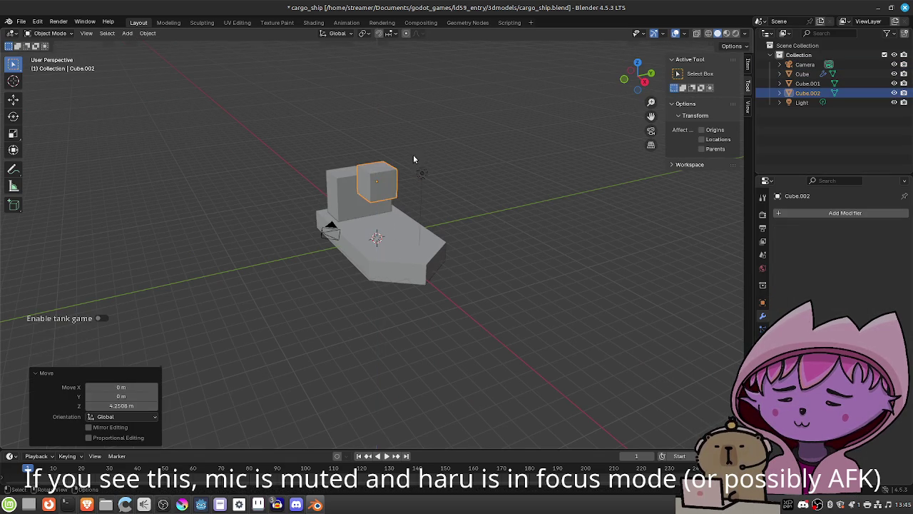
key("g")
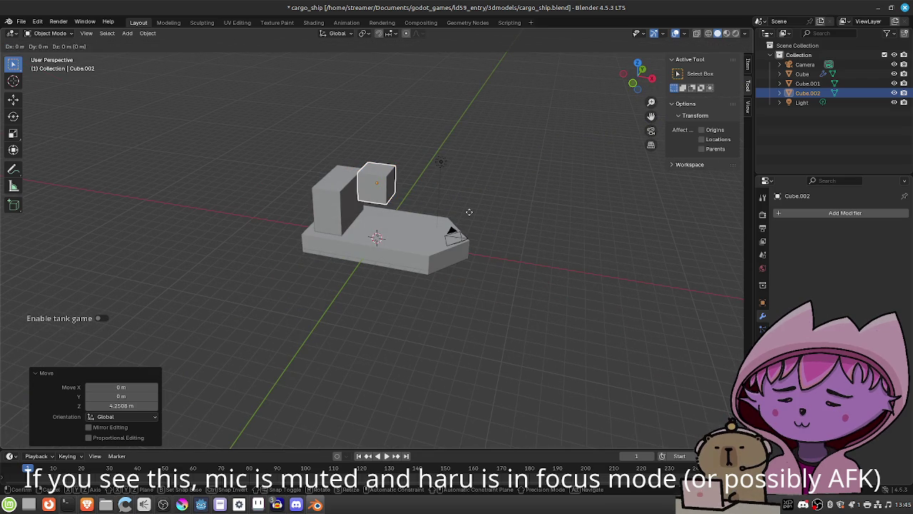
key("x")
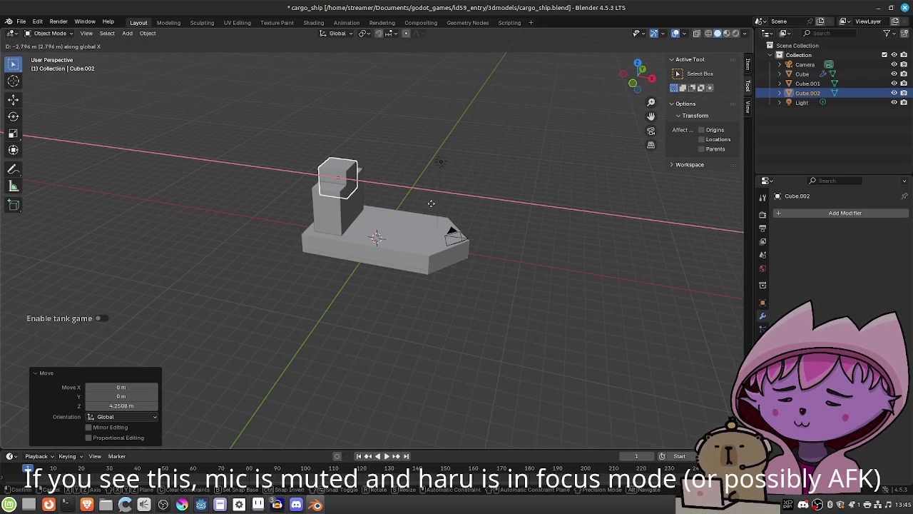
left_click(412, 204)
mouse_move(401, 205)
left_mouse_down()
mouse_move(416, 198)
mouse_move(360, 179)
mouse_move(380, 194)
mouse_move(318, 196)
left_mouse_up()
Scale the cube along X, to 2.793 on Y and 0.293 on Z into a flat roof
key("s")
key("x")
left_click(365, 181)
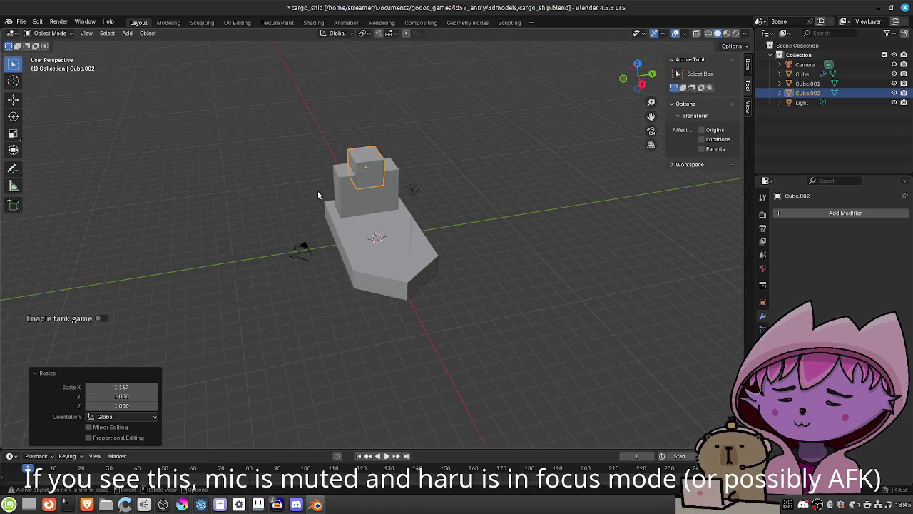
key("s")
key("y")
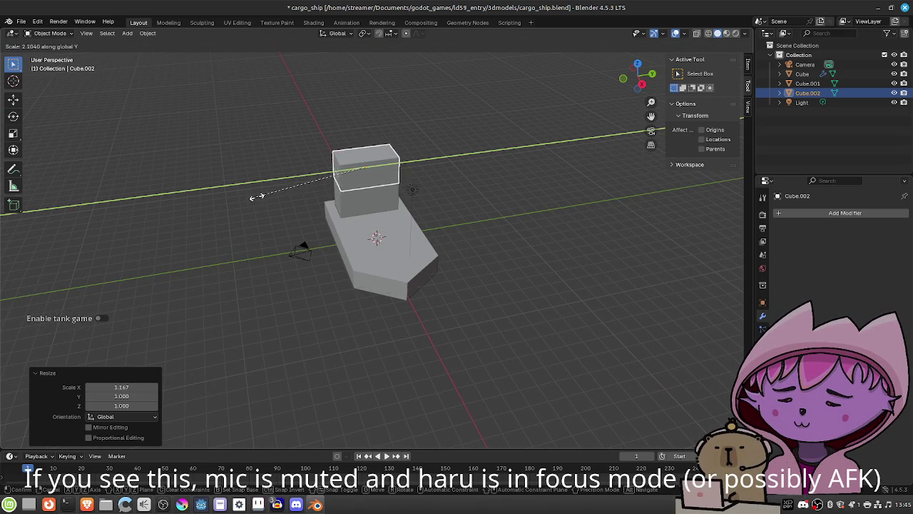
left_click(219, 200)
key("s")
key("z")
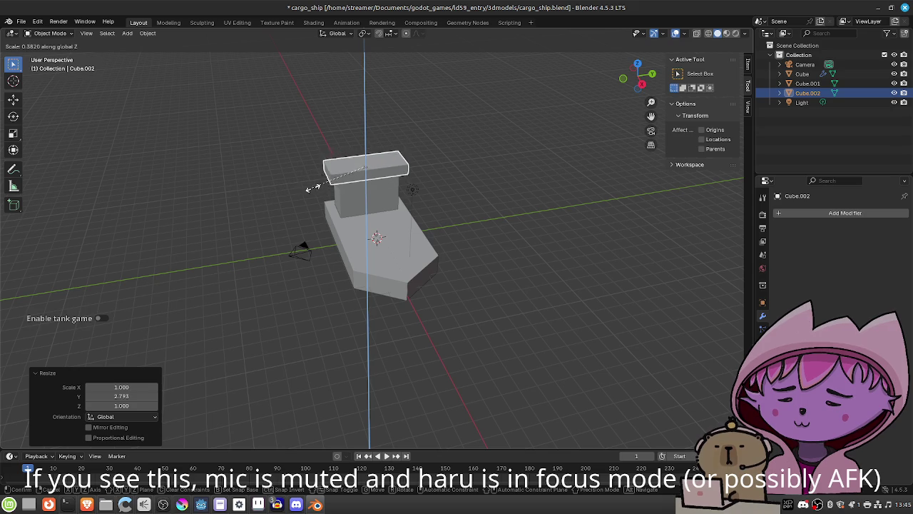
left_click(320, 186)
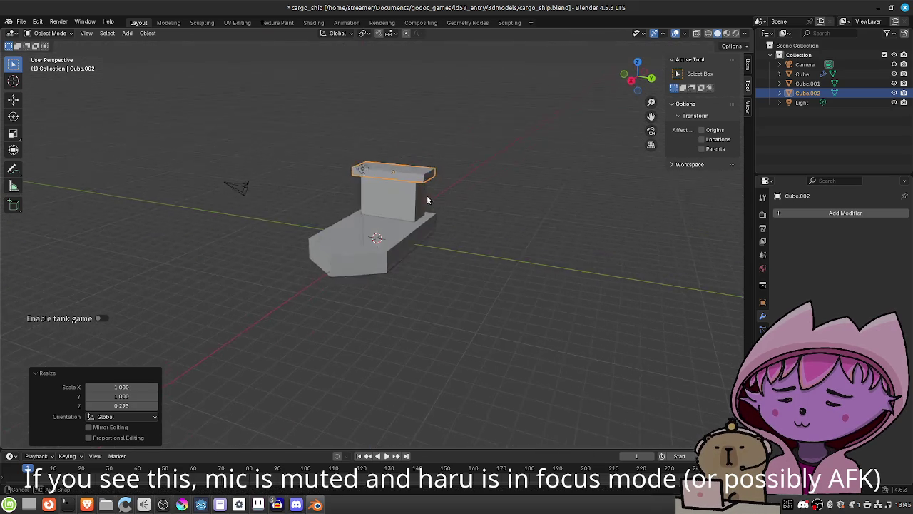
Select the hull Cube and save cargo_ship.blend
mouse_move(411, 194)
left_mouse_down()
mouse_move(568, 199)
mouse_move(571, 209)
mouse_move(542, 187)
mouse_move(503, 191)
left_mouse_up()
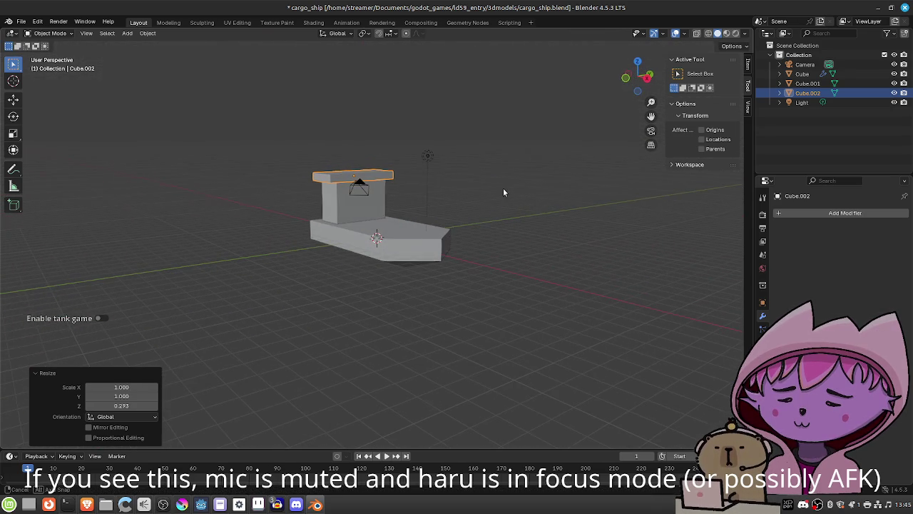
left_click(803, 73)
key("ctrl+s")
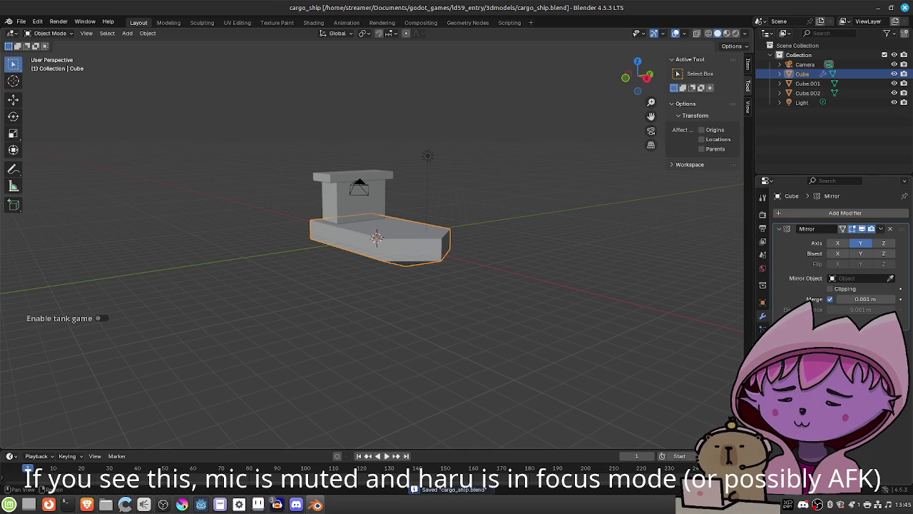
Set the hull material's Principled BSDF Base Color to blue
left_click(763, 383)
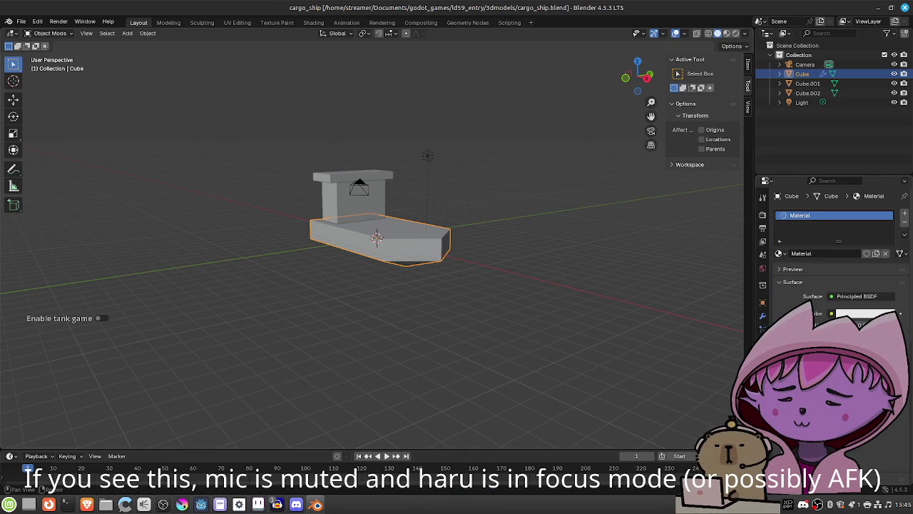
left_click(857, 317)
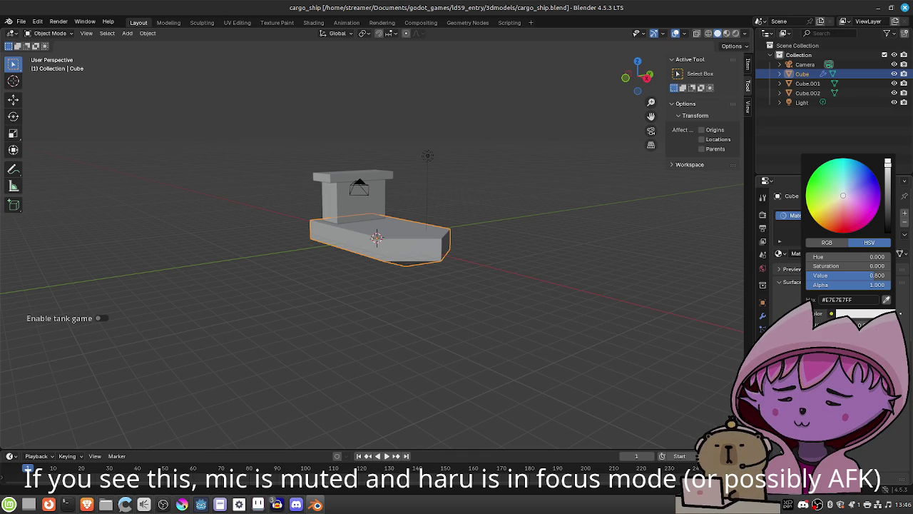
mouse_move(676, 17)
left_mouse_down()
mouse_move(692, 17)
mouse_move(681, 18)
left_mouse_up()
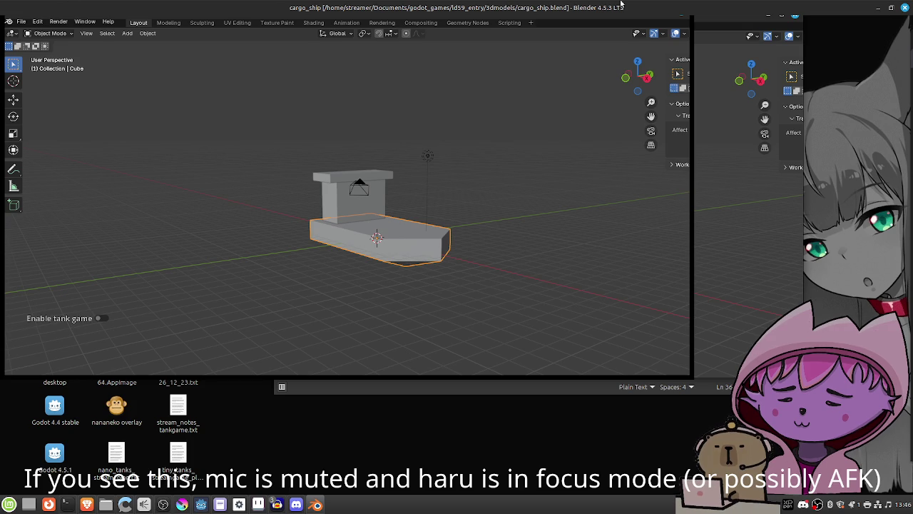
left_click(891, 9)
left_click(782, 16)
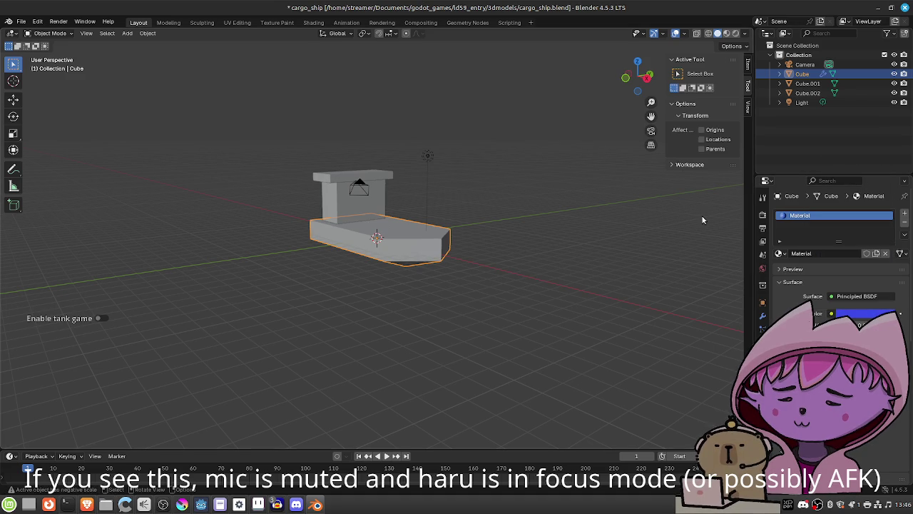
Cycle the viewport shading modes and settle on Material Preview showing the blue hull
left_click(728, 34)
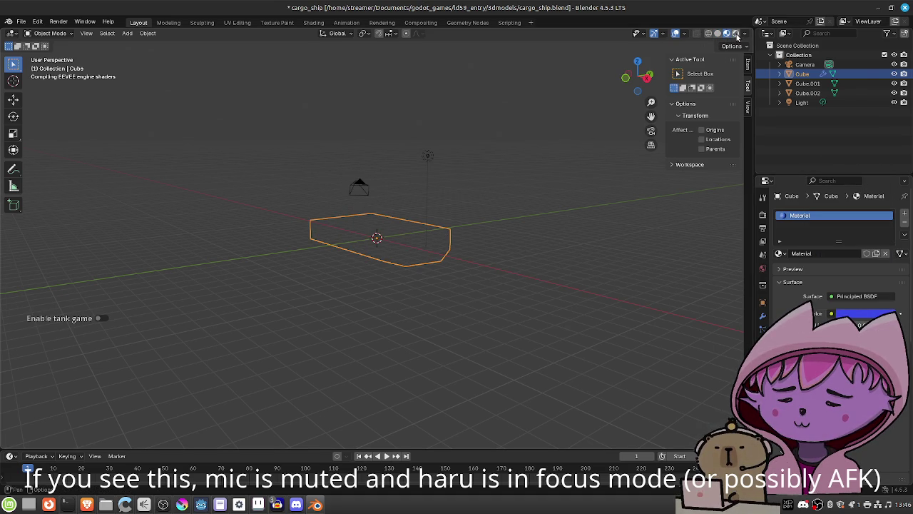
left_click(737, 34)
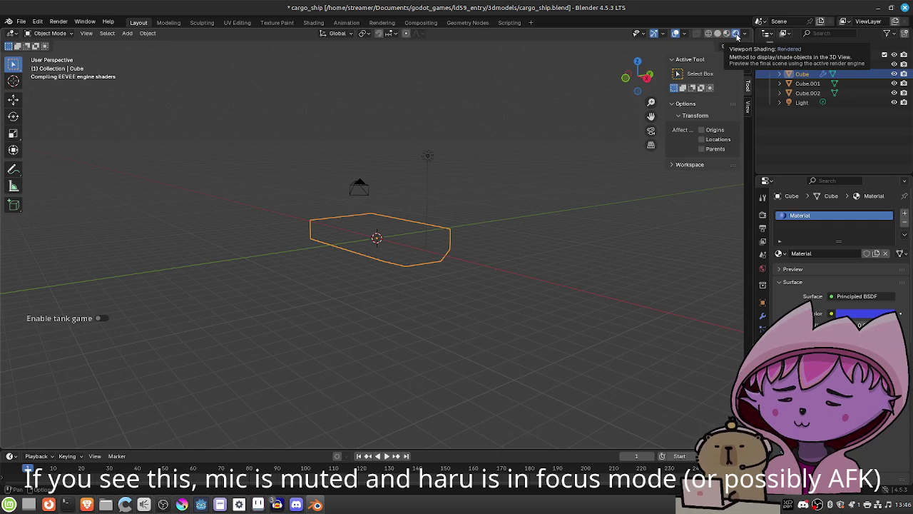
mouse_move(497, 225)
left_mouse_down()
mouse_move(458, 268)
mouse_move(498, 239)
left_mouse_up()
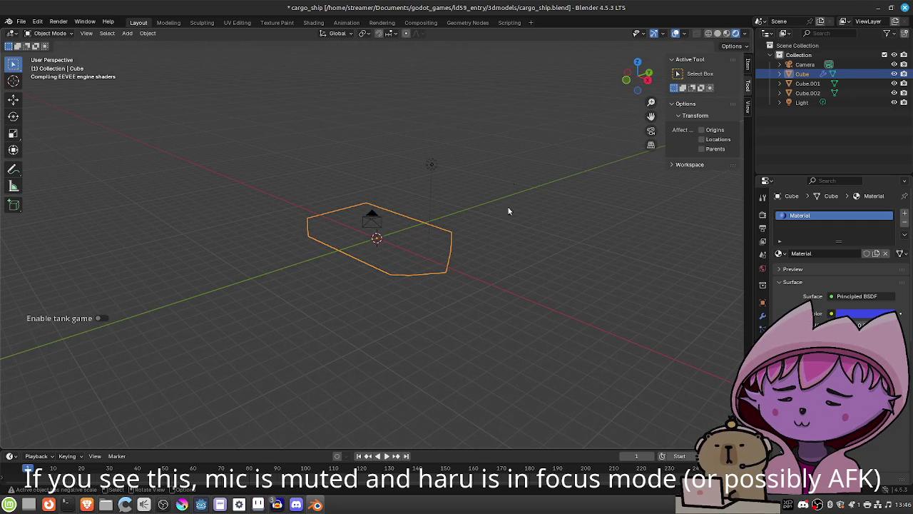
left_click(717, 34)
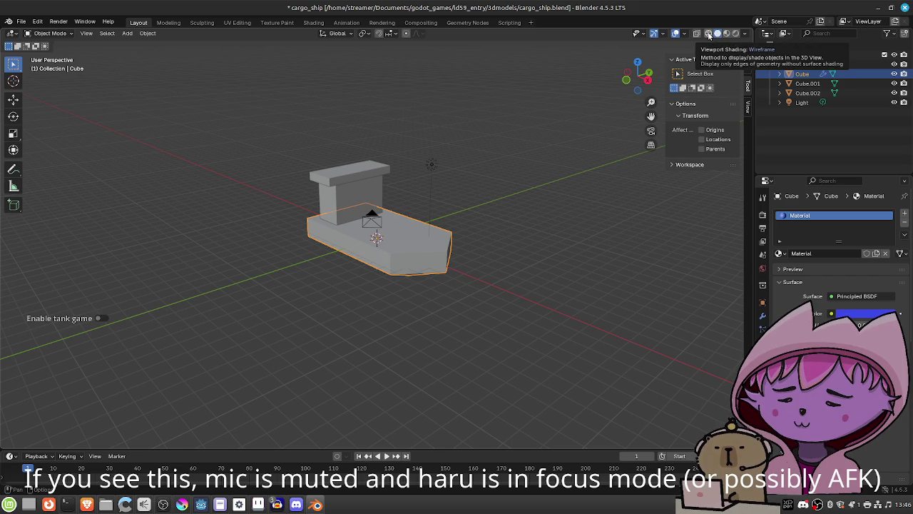
left_click(709, 34)
left_click(717, 35)
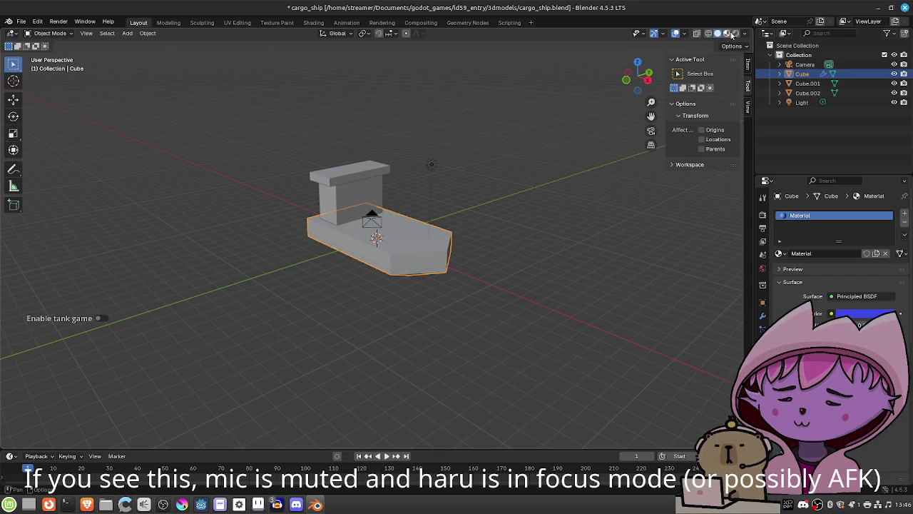
left_click(727, 35)
mouse_move(557, 155)
left_mouse_down()
mouse_move(505, 228)
mouse_move(522, 223)
left_mouse_up()
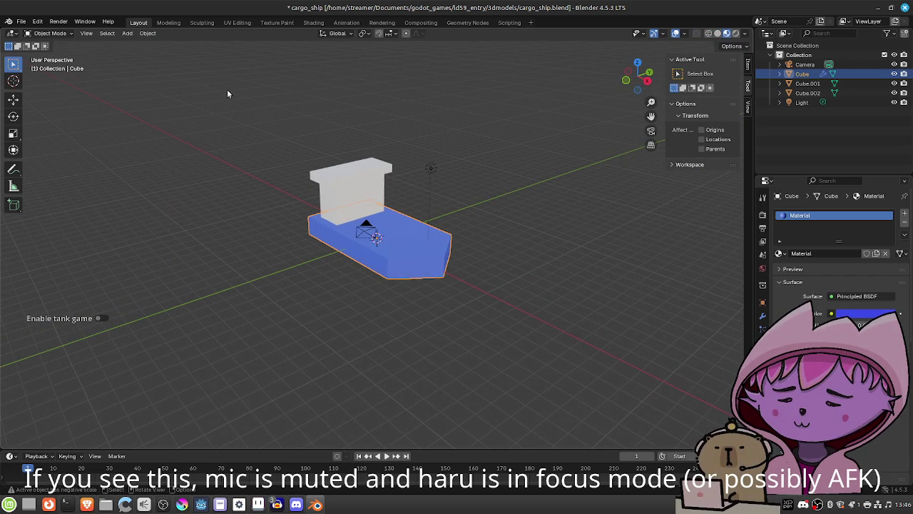
Give Cube.001 a new material with a yellow base colour, then reselect the hull Cube
left_click(810, 83)
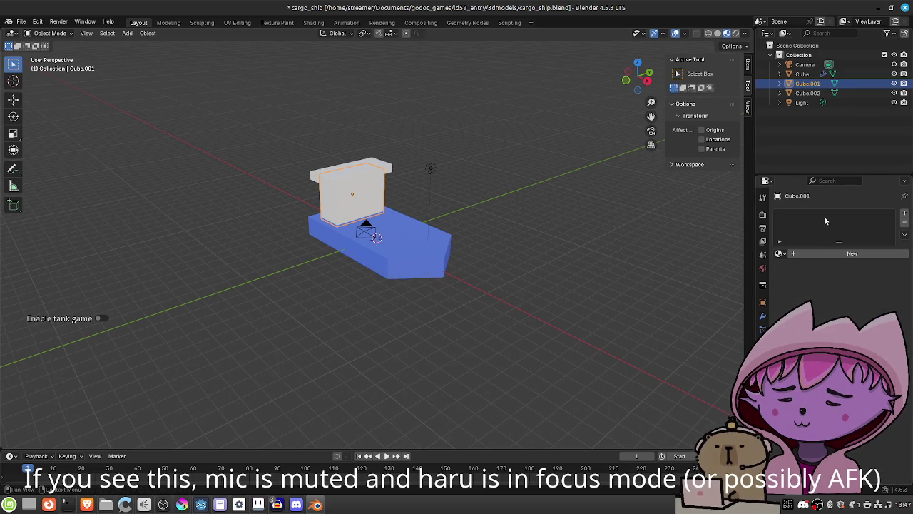
left_click(812, 75)
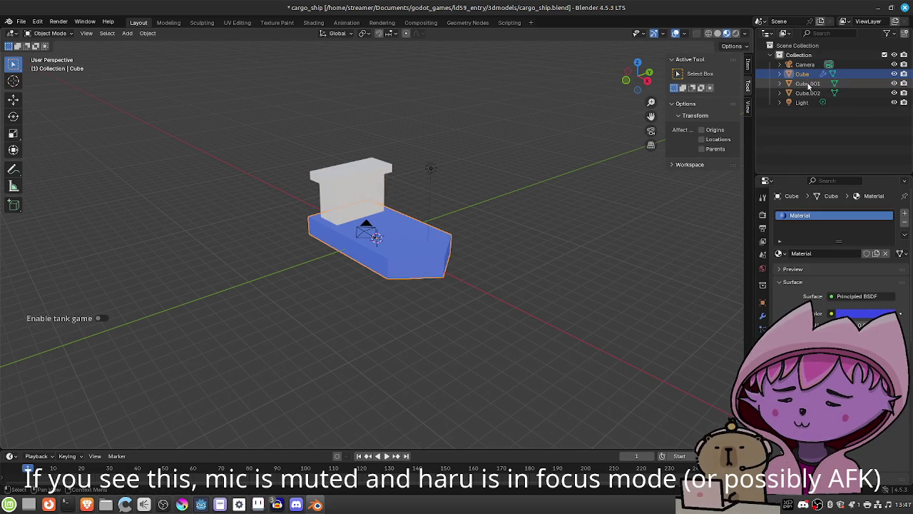
left_click(808, 84)
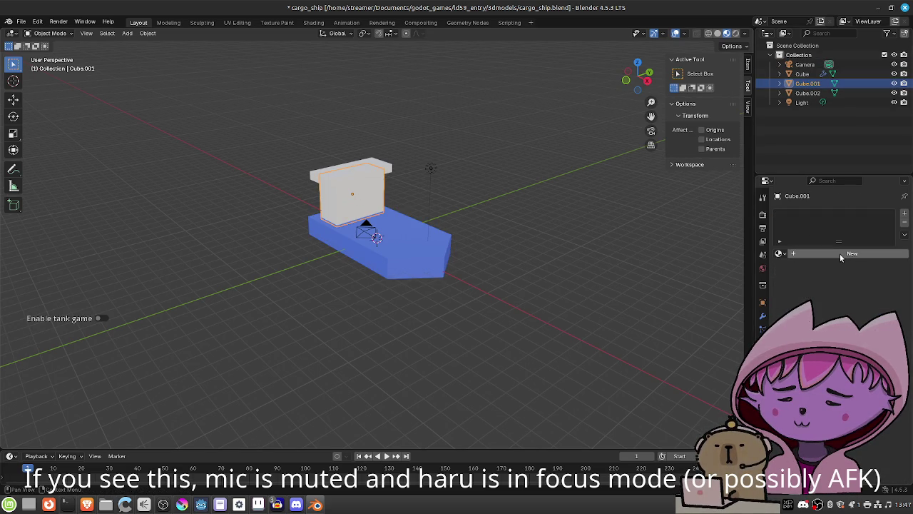
left_click(840, 254)
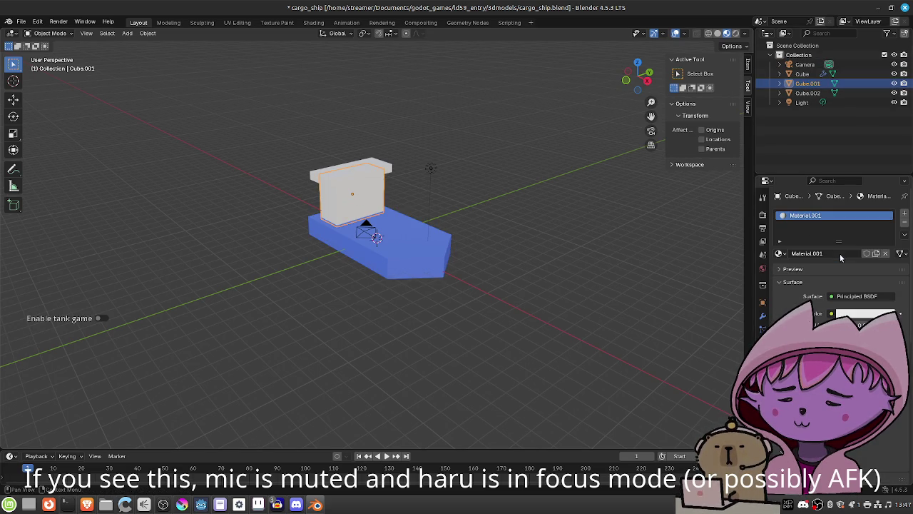
left_click(856, 316)
mouse_move(821, 265)
left_mouse_down()
mouse_move(888, 266)
mouse_move(849, 257)
left_mouse_up()
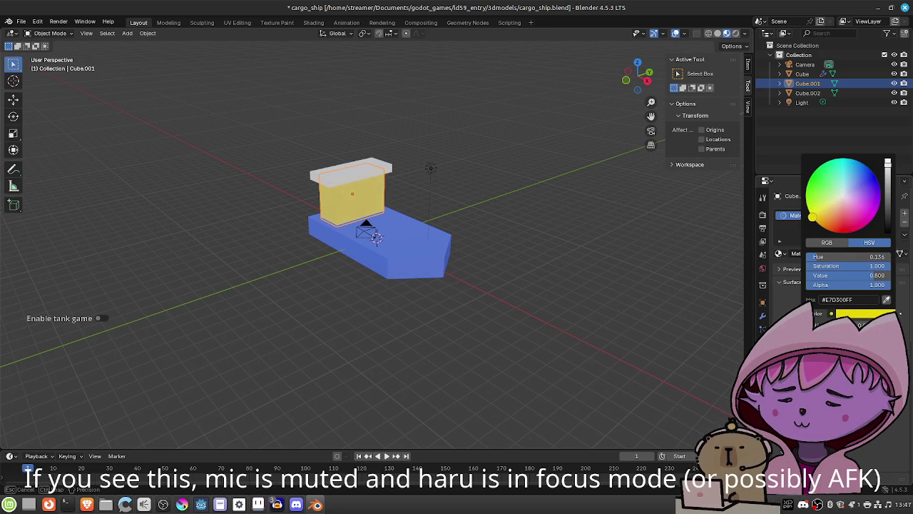
left_click(804, 74)
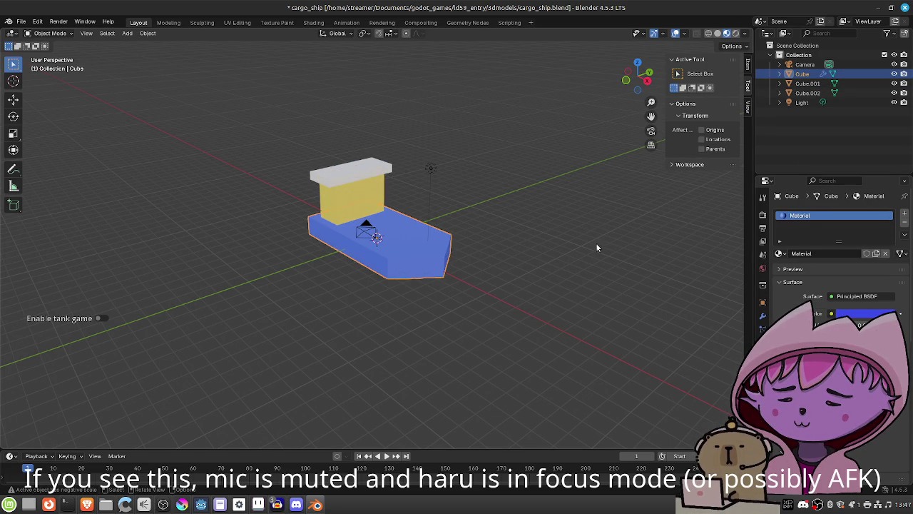
mouse_move(528, 281)
left_mouse_down()
mouse_move(589, 271)
mouse_move(632, 283)
mouse_move(650, 301)
mouse_move(625, 279)
mouse_move(652, 289)
left_mouse_up()
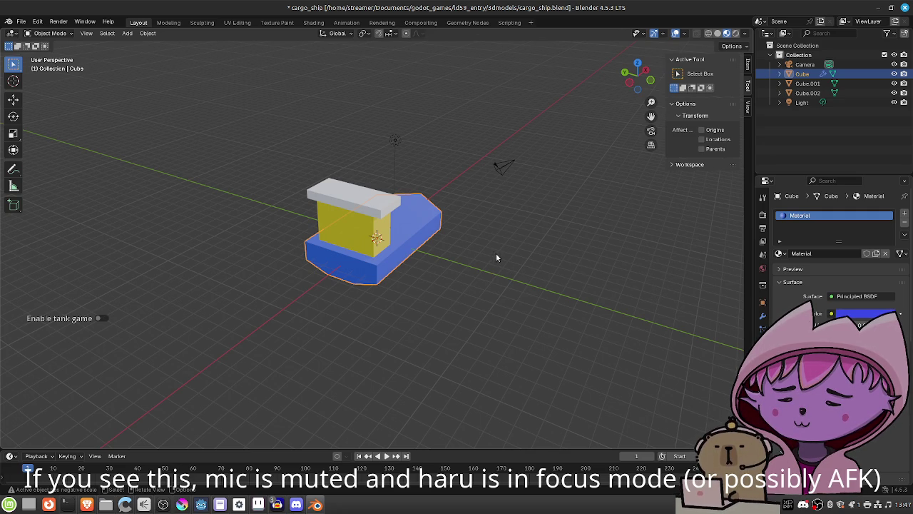
mouse_move(462, 280)
left_mouse_down()
mouse_move(373, 239)
mouse_move(350, 275)
left_mouse_up()
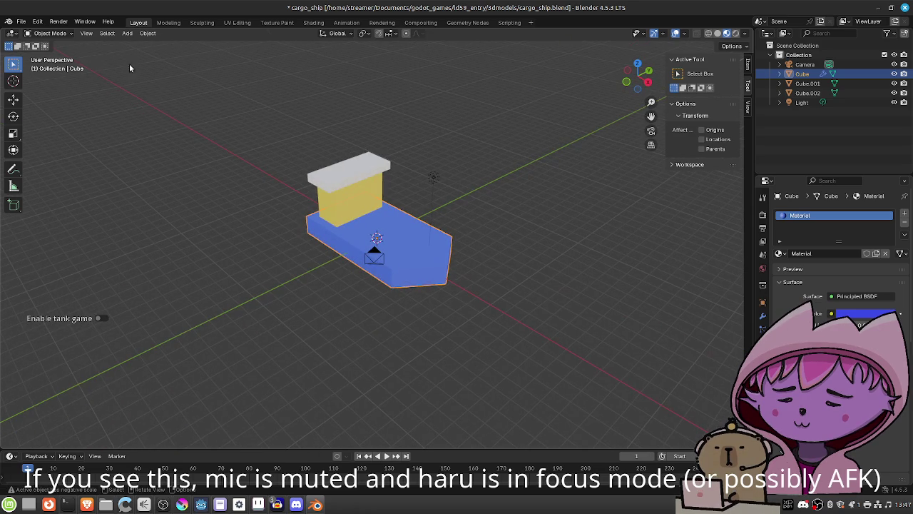
left_click(22, 22)
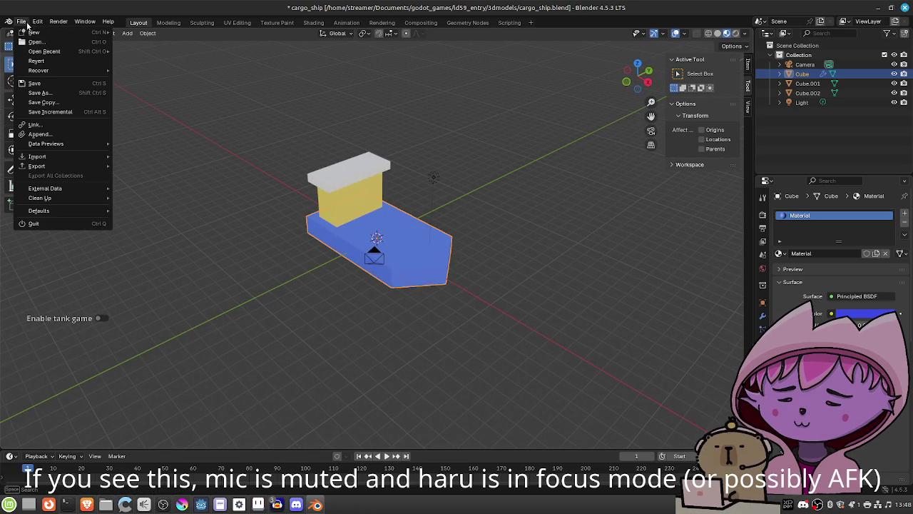
Save cargo_ship.blend and bring the Godot editor to the front
left_click(29, 84)
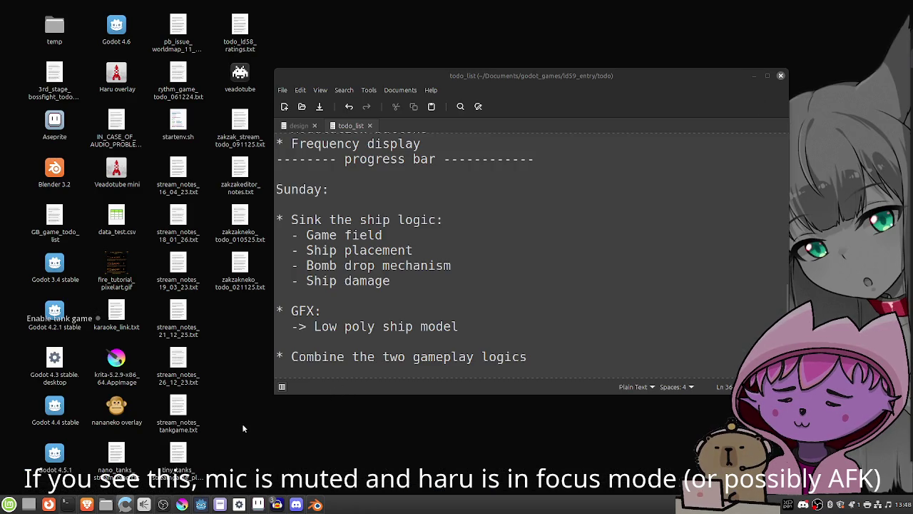
mouse_move(239, 504)
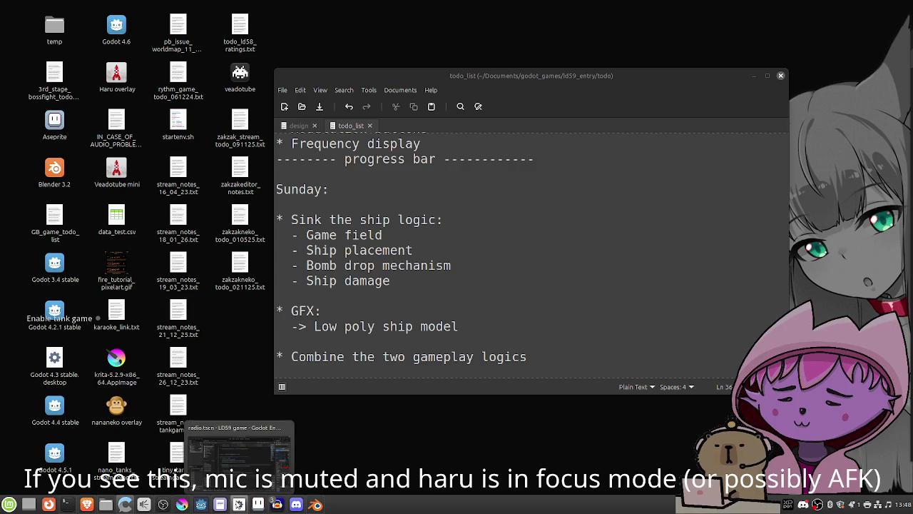
left_click(243, 487)
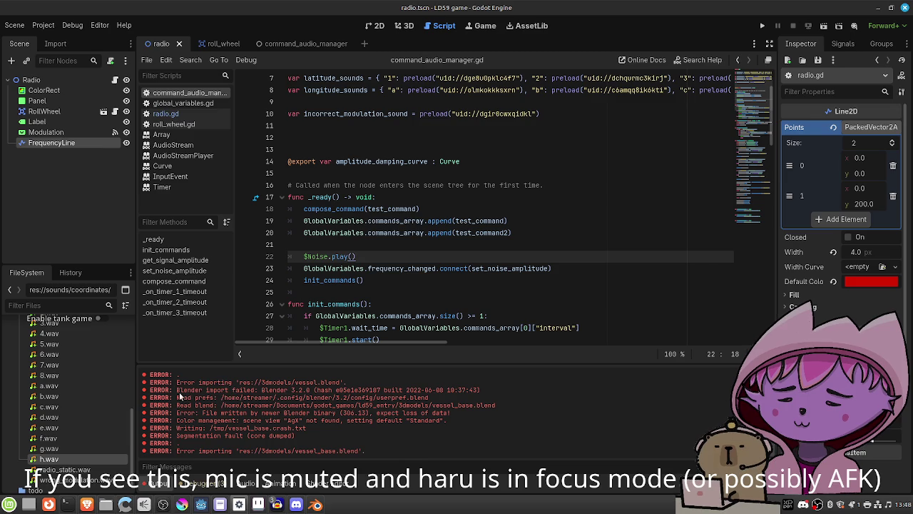
Highlight the vessel.blend segmentation-fault import error in Godot's log, then return to Blender
left_click_drag(349, 390, 347, 436)
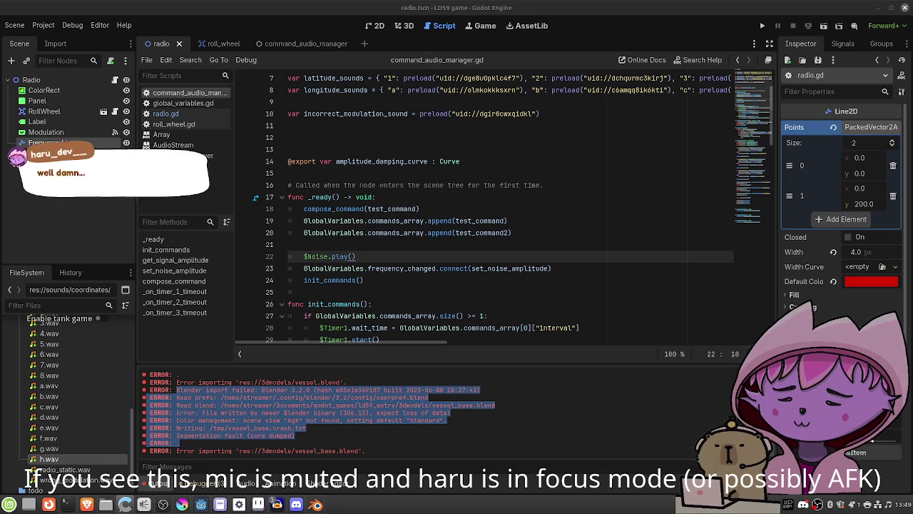
left_click(315, 505)
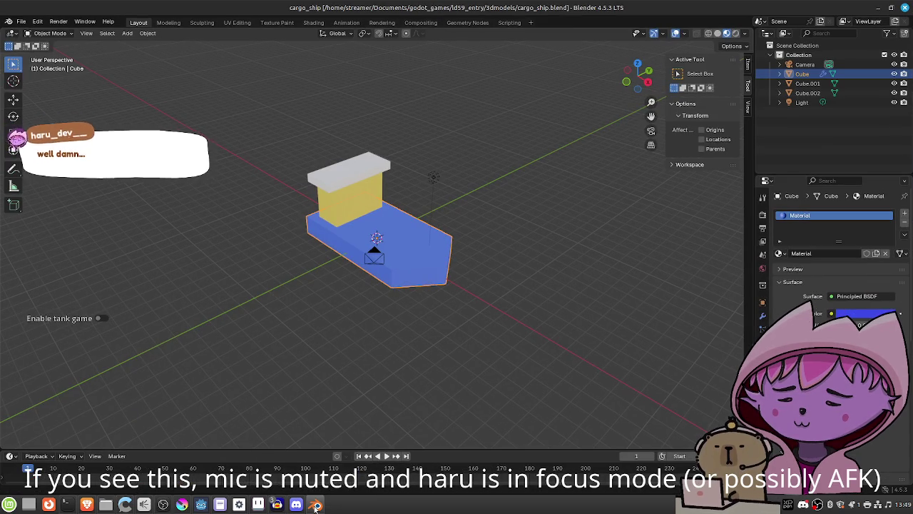
left_click(21, 22)
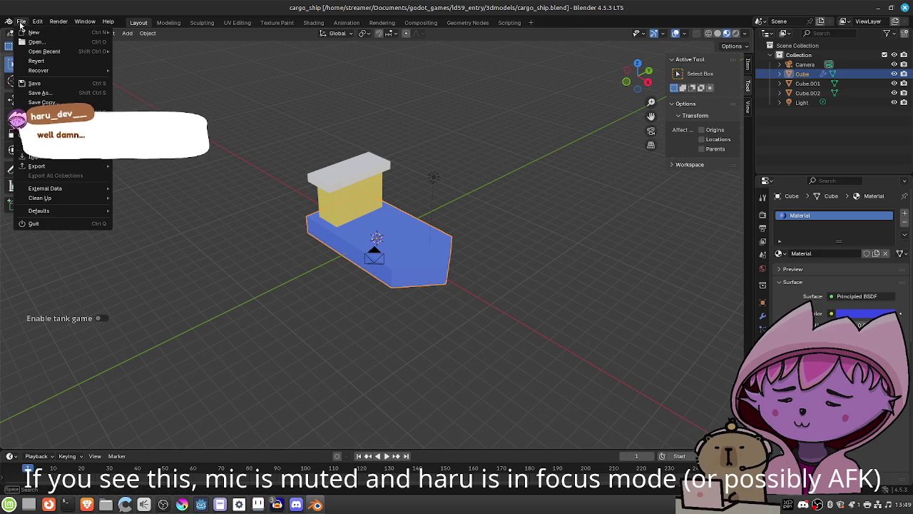
Export the Blender cargo ship as cargo_ship.fbx into the 3dmodels folder for Godot to reimport
key("ctrl+shift+s")
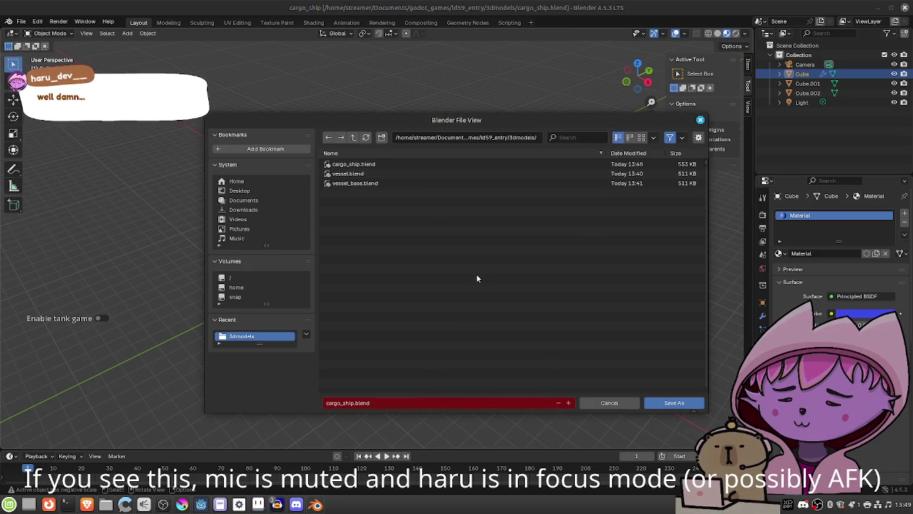
left_click(609, 402)
left_click(27, 23)
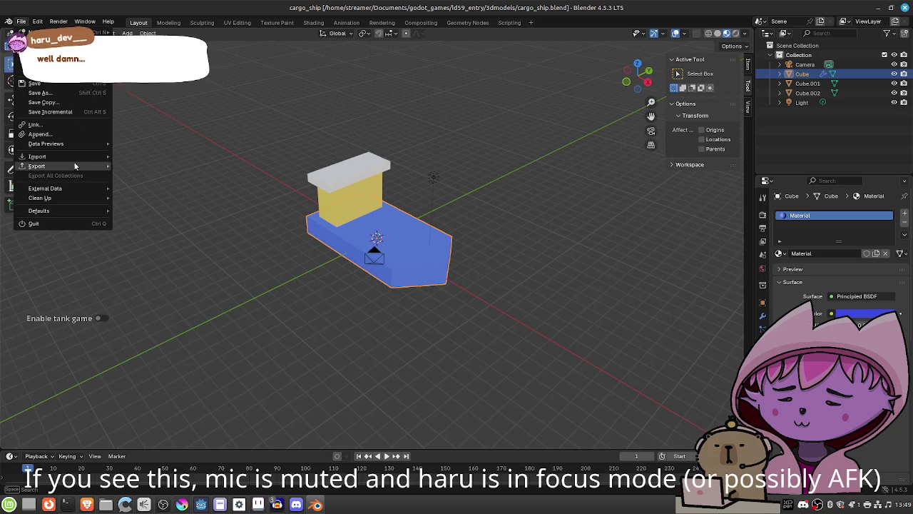
mouse_move(85, 166)
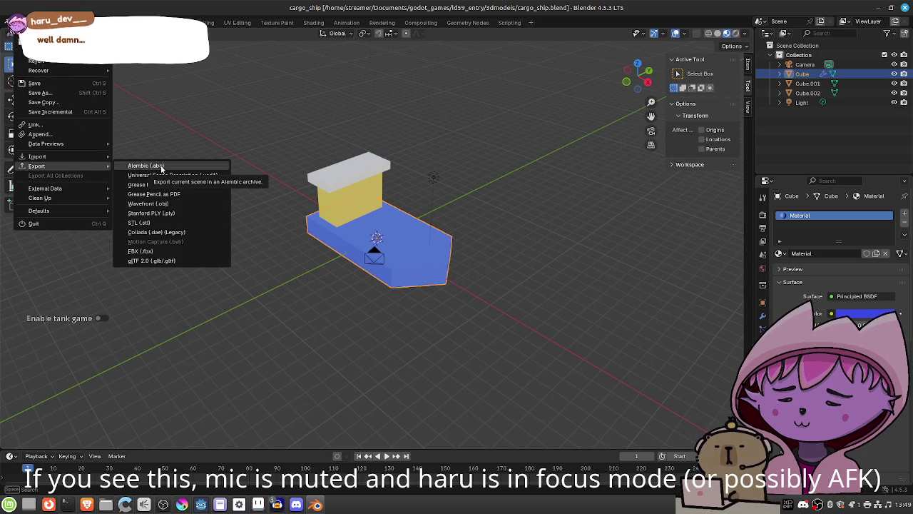
left_click(191, 252)
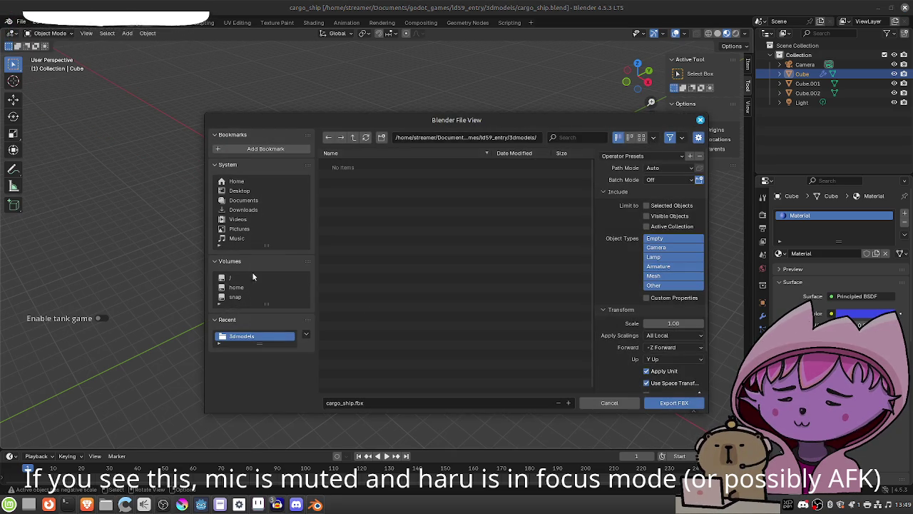
left_click(656, 405)
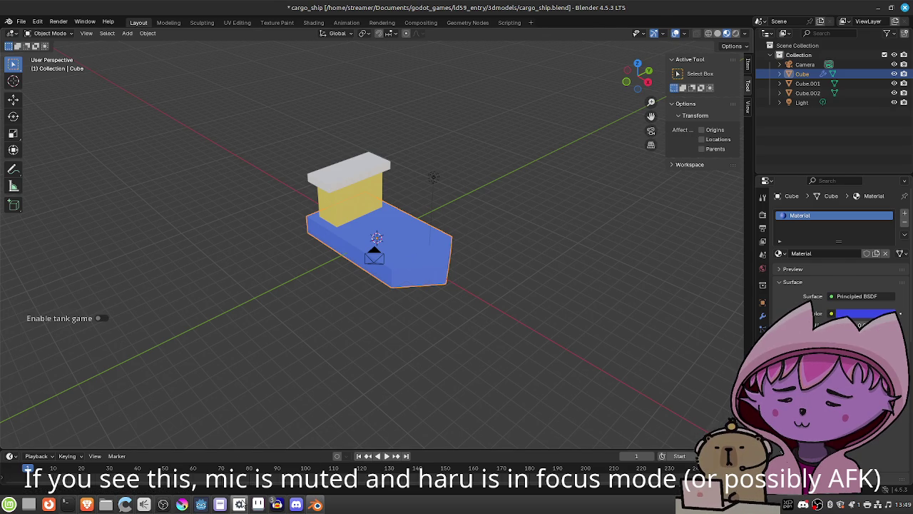
key("alt+Tab")
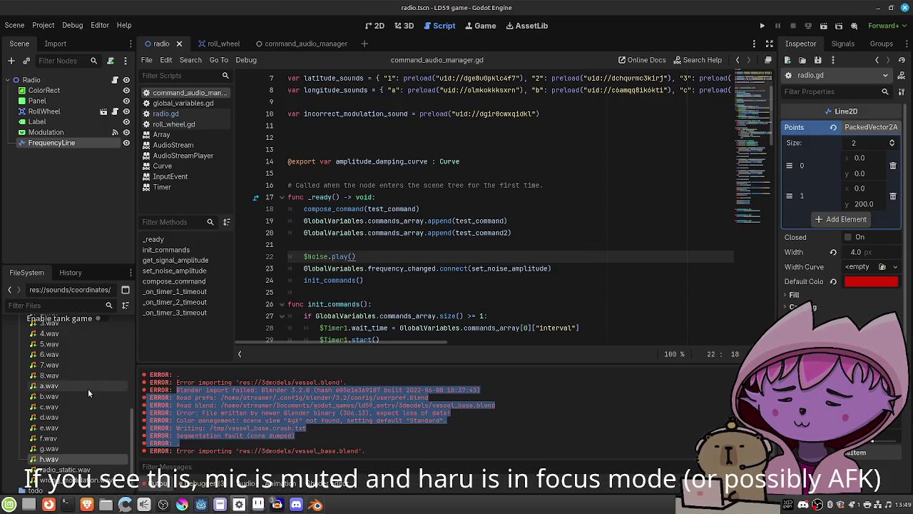
Switch to the 3D viewport and create a new scene with a Node3D root
scroll(88, 389, "up", 5)
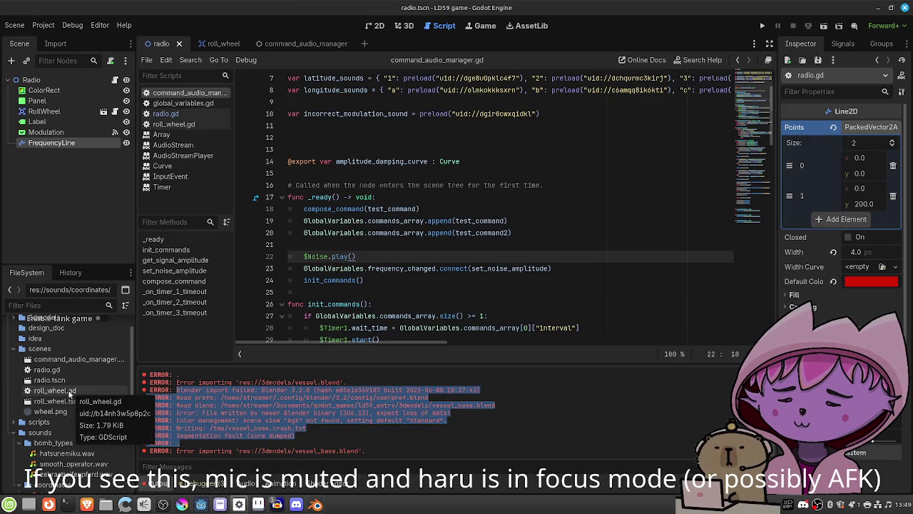
scroll(80, 384, "up", 3)
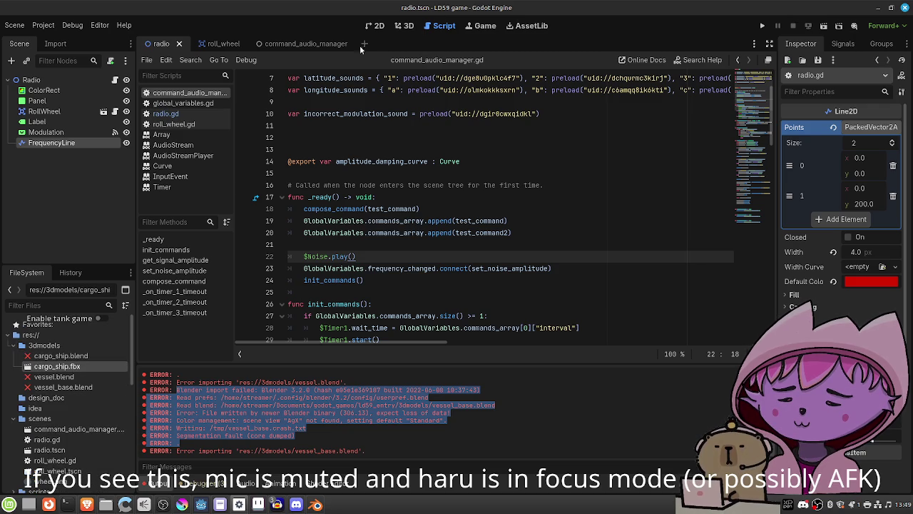
left_click(375, 26)
left_click(404, 26)
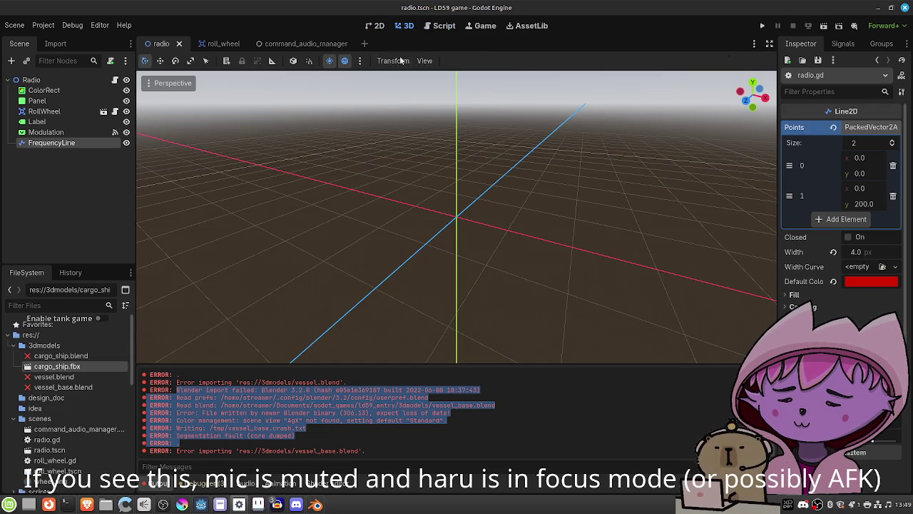
left_click(13, 27)
left_click(32, 41)
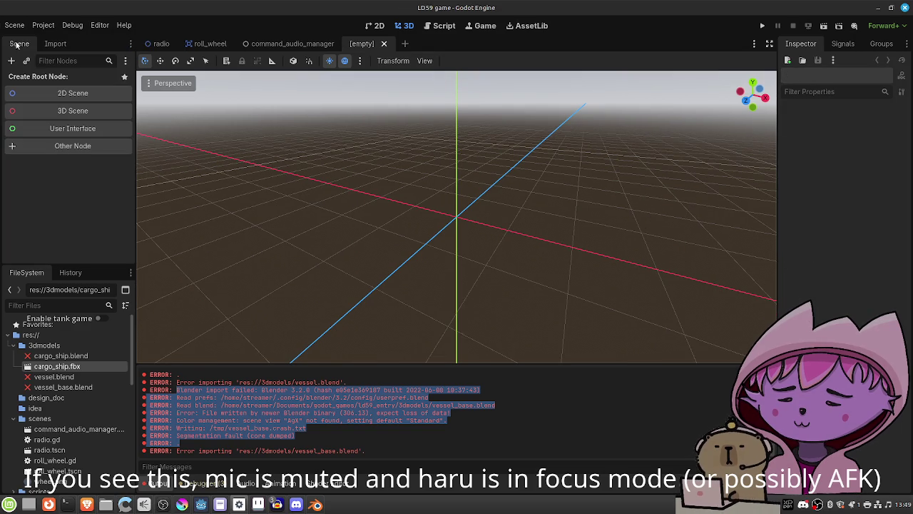
left_click(48, 103)
Rename the root node to SinkTheShip and begin saving the scene as sink_the_ship.tscn
scroll(349, 244, "up", 4)
scroll(344, 242, "up", 2)
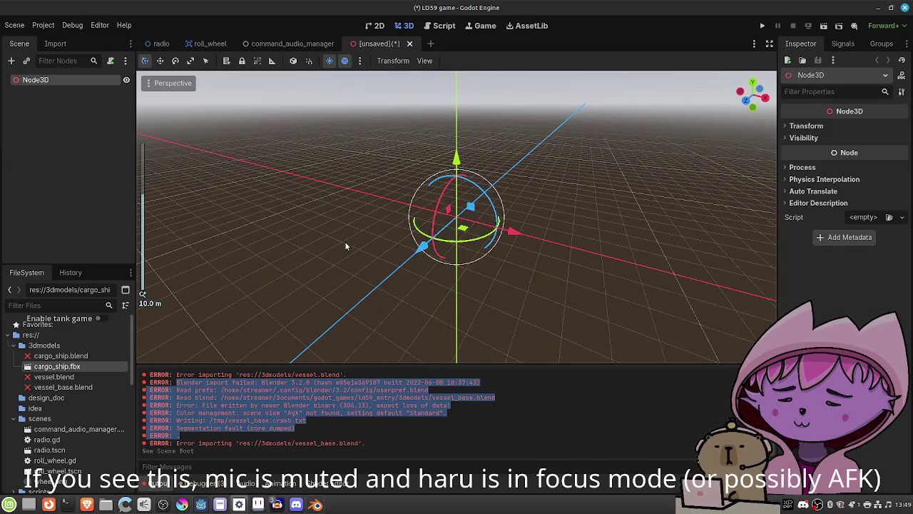
double_click(50, 79)
type("SinkTheShip")
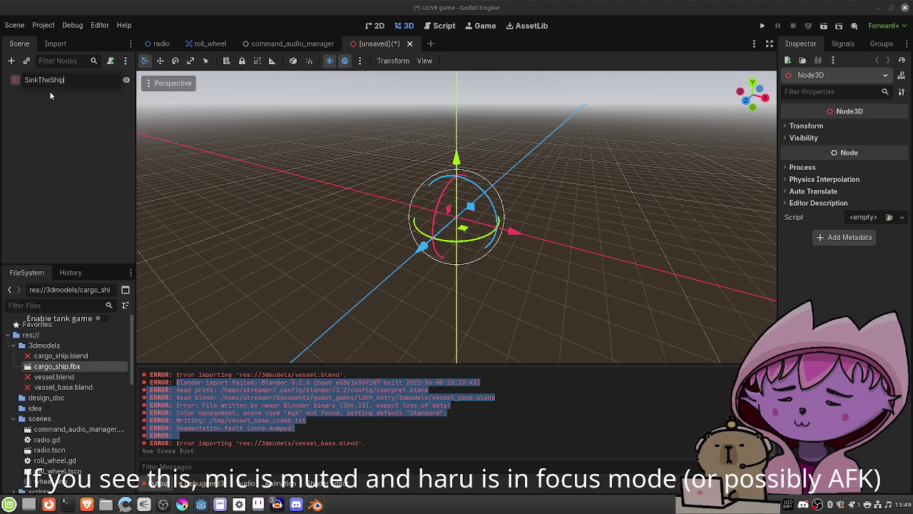
key("Return")
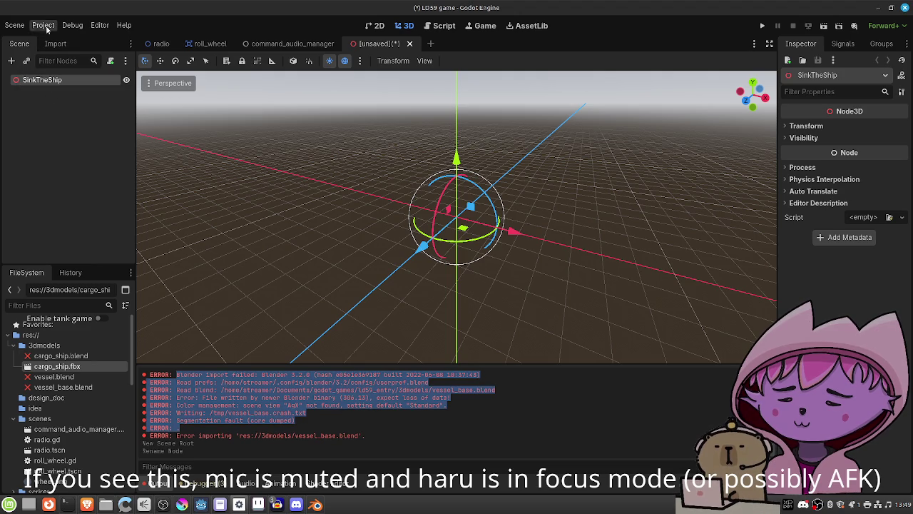
left_click(22, 27)
left_click(32, 110)
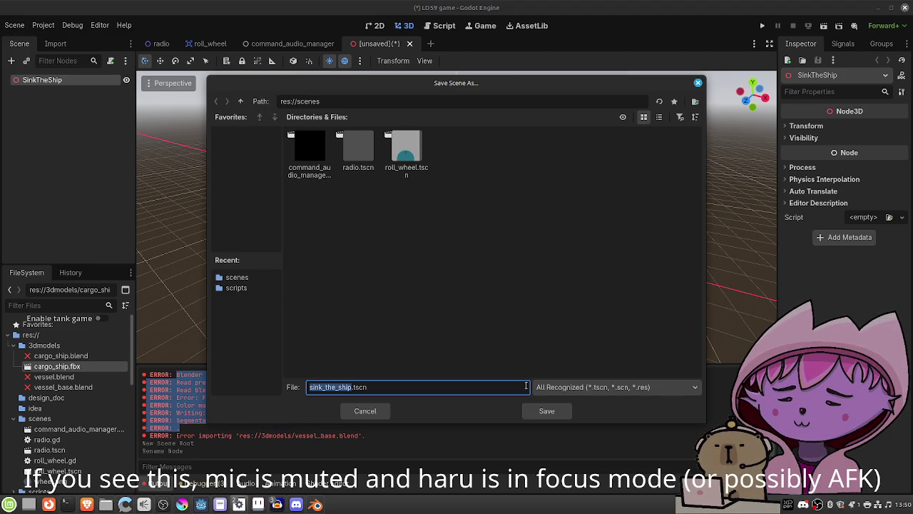
Save sink_the_ship.tscn and drop cargo_ship.fbx into the viewport, orbiting to inspect the ship
left_click(544, 411)
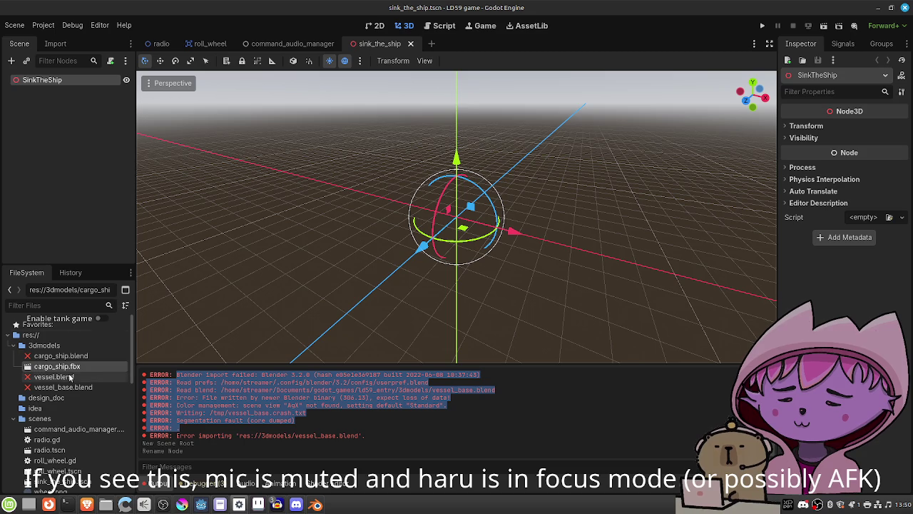
mouse_move(258, 312)
left_mouse_down()
mouse_move(471, 232)
mouse_move(471, 217)
mouse_move(470, 225)
left_mouse_up()
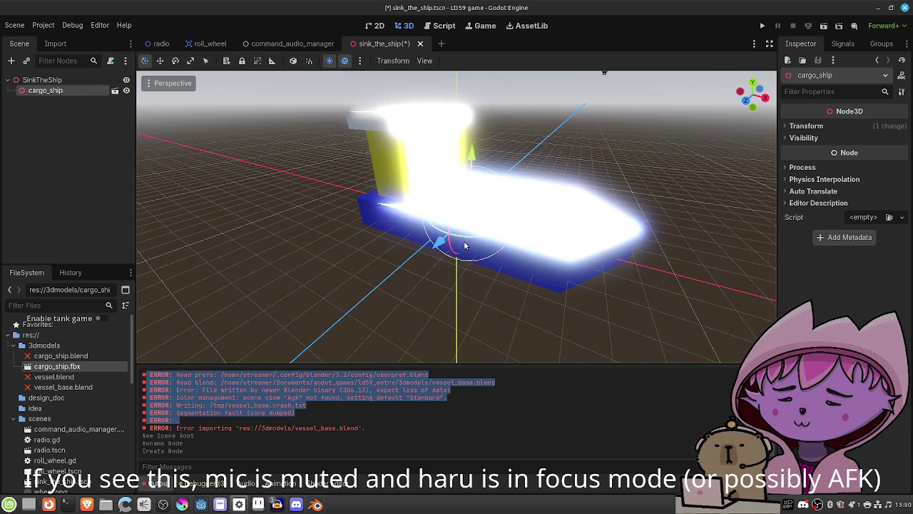
mouse_move(530, 258)
left_mouse_down()
mouse_move(526, 265)
mouse_move(444, 236)
mouse_move(502, 226)
mouse_move(533, 249)
left_mouse_up()
scroll(532, 248, "down", 4)
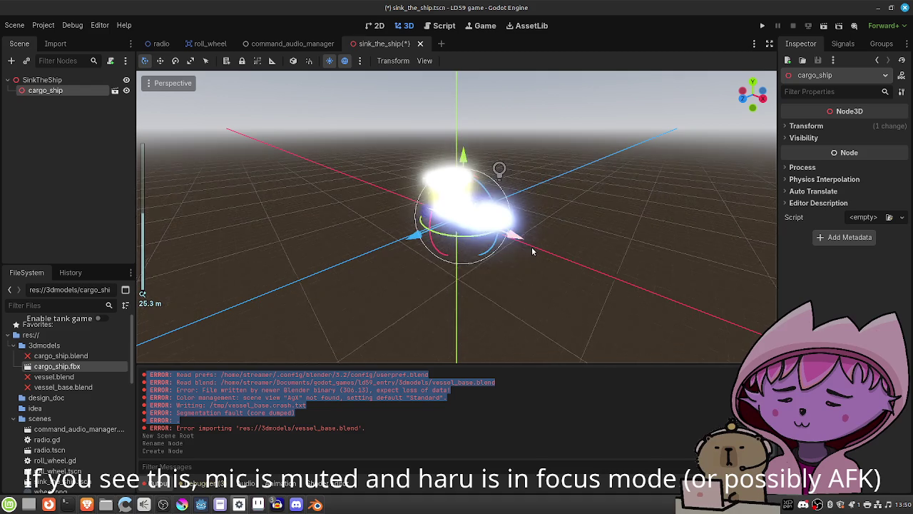
scroll(509, 247, "up", 5)
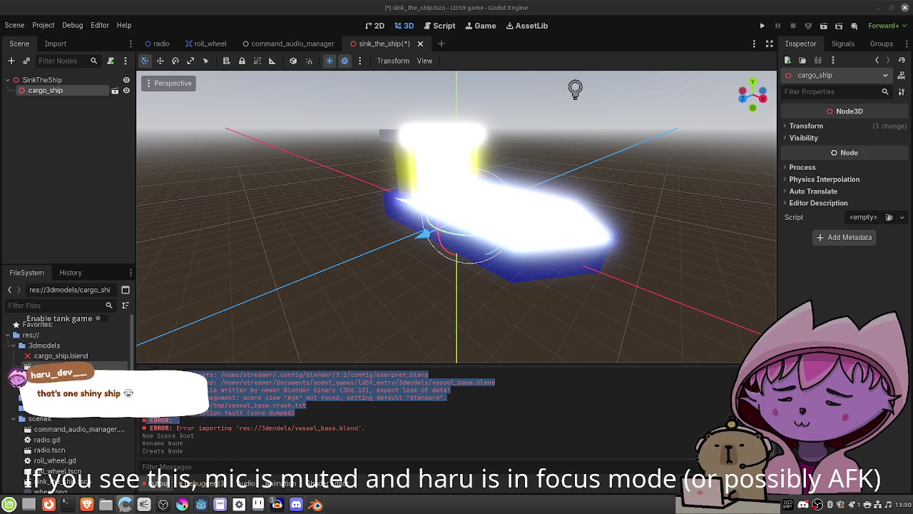
key("KP_1")
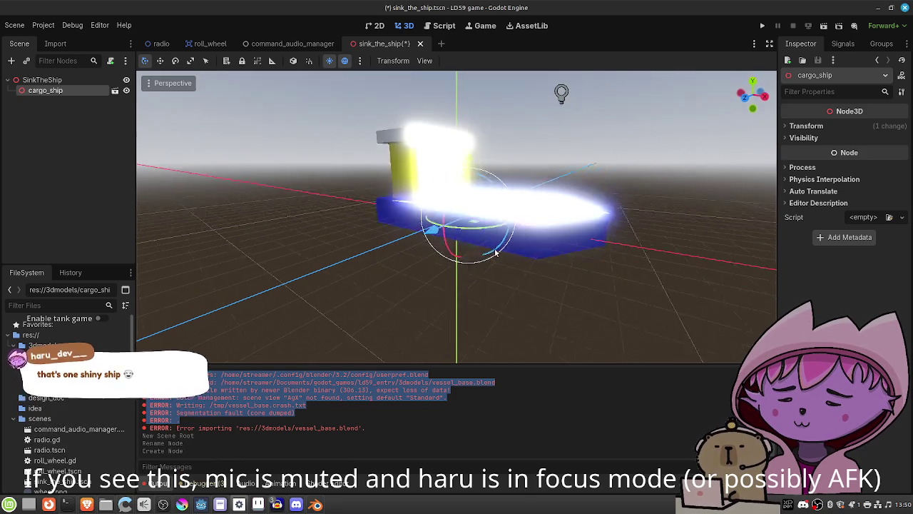
mouse_move(541, 187)
left_mouse_down()
mouse_move(644, 186)
mouse_move(561, 257)
mouse_move(406, 287)
mouse_move(532, 141)
left_mouse_up()
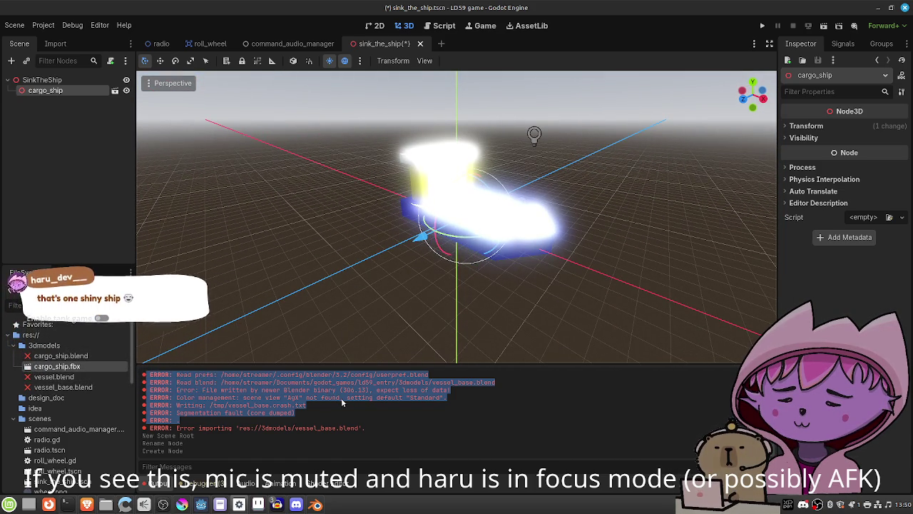
In Blender, delete the Light and Camera from the cargo ship file and save it
left_click(315, 504)
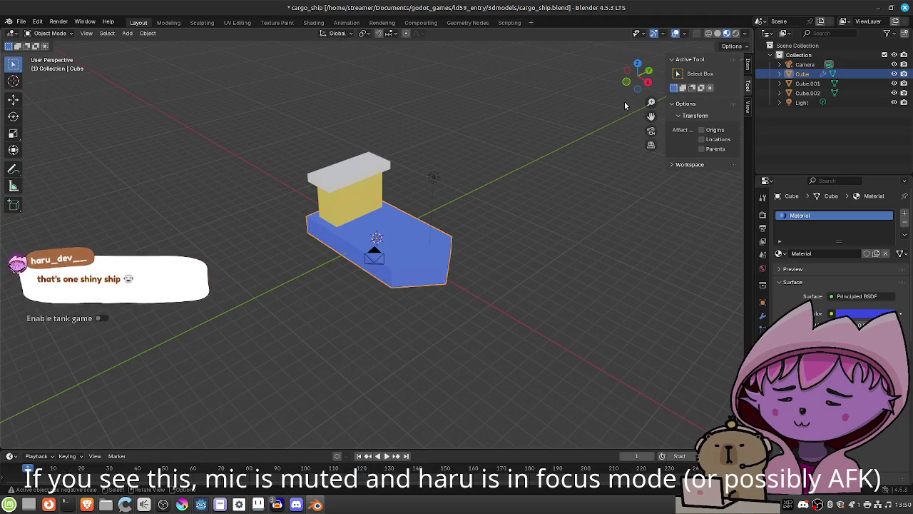
left_click(802, 102)
key("Delete")
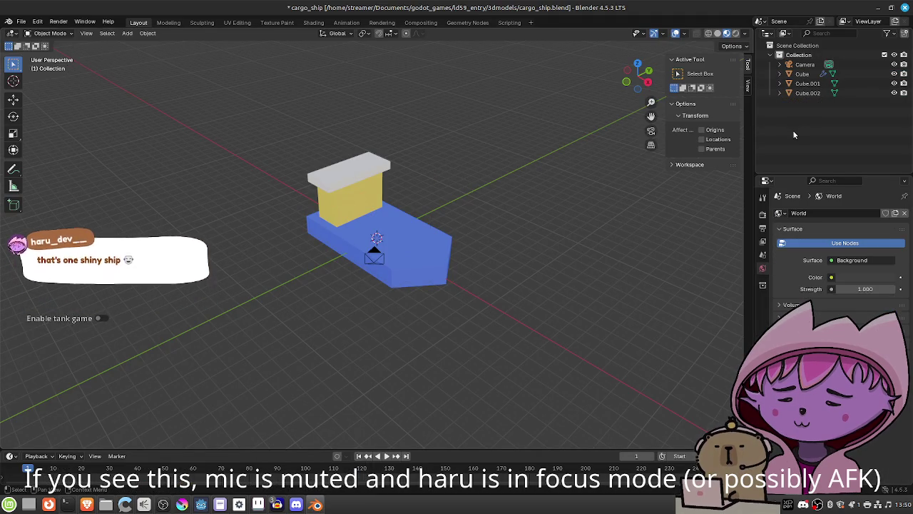
left_click(804, 65)
key("Delete")
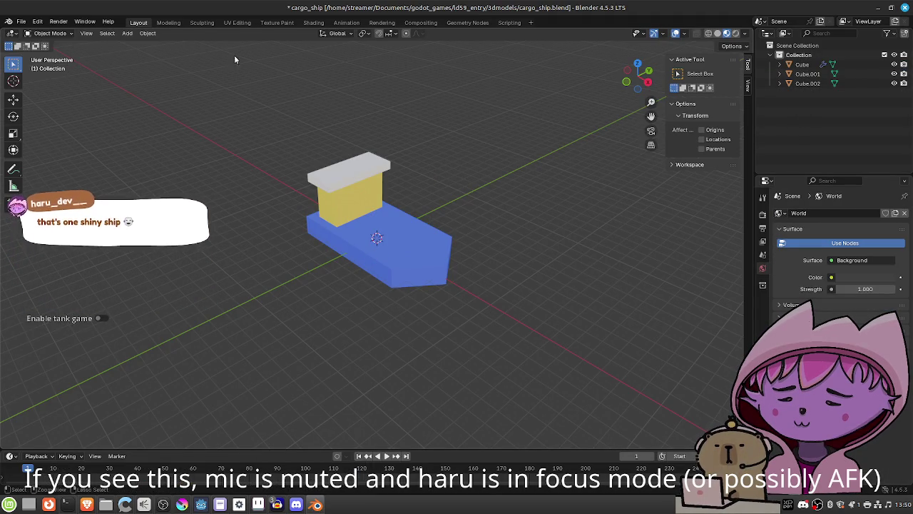
key("ctrl+s")
Re-export the cargo ship as FBX and return to Godot for reimport
left_click(21, 21)
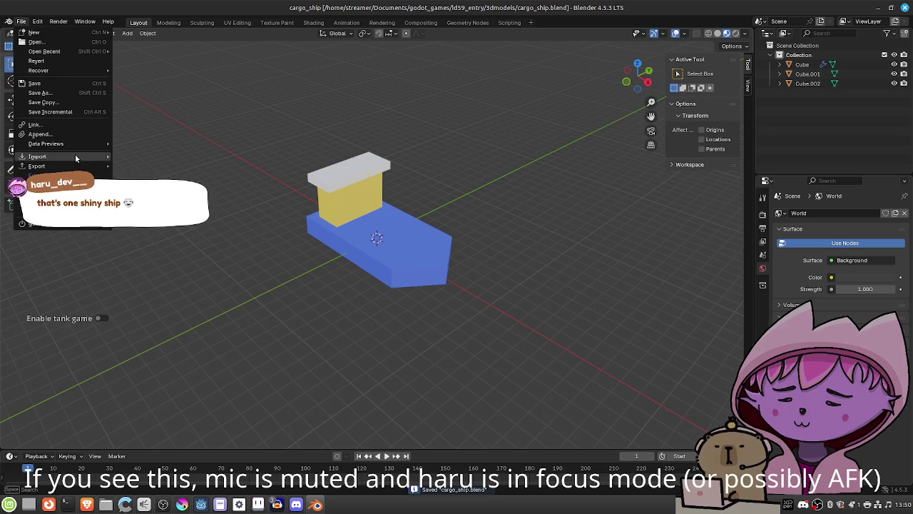
mouse_move(78, 166)
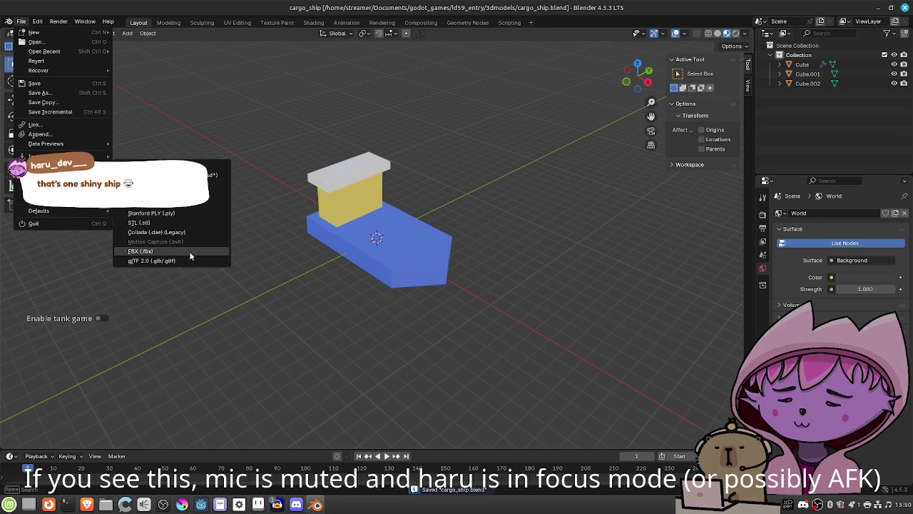
left_click(143, 251)
left_click(661, 405)
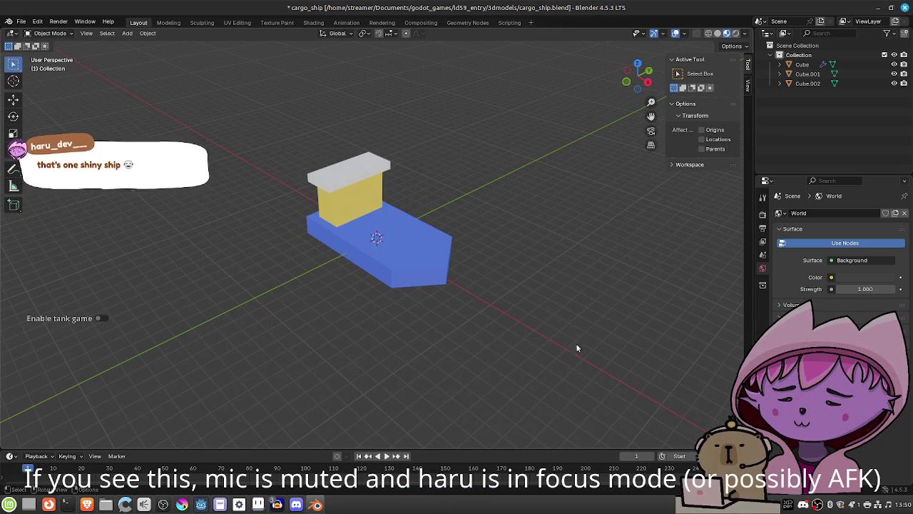
left_click(876, 8)
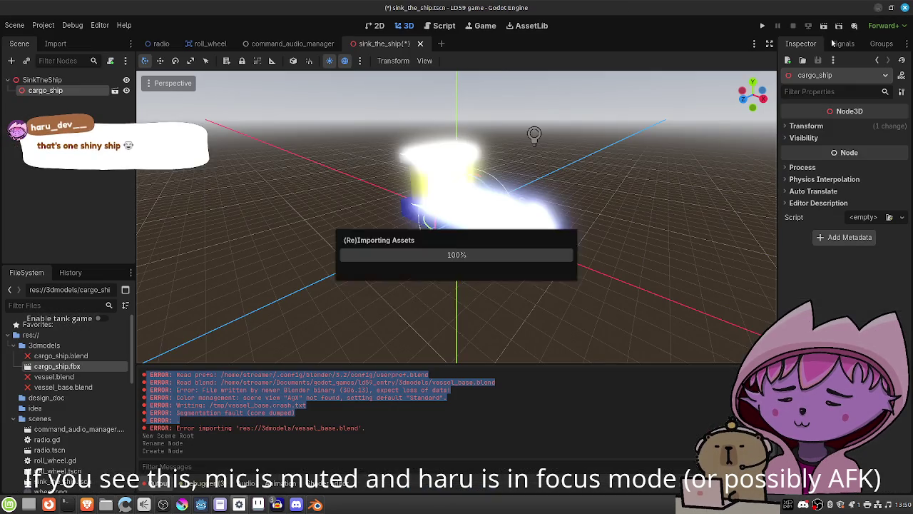
Add a MeshInstance3D child named Water under the SinkTheShip root
mouse_move(541, 286)
left_mouse_down()
mouse_move(490, 302)
mouse_move(644, 262)
mouse_move(524, 265)
mouse_move(485, 304)
mouse_move(528, 272)
mouse_move(526, 287)
left_mouse_up()
scroll(520, 265, "down", 5)
scroll(514, 270, "up", 5)
scroll(500, 294, "up", 5)
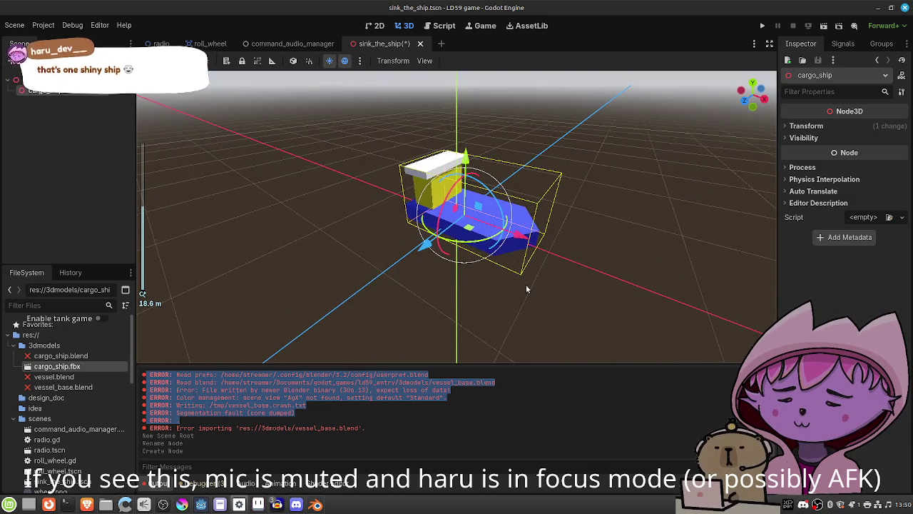
scroll(546, 290, "down", 5)
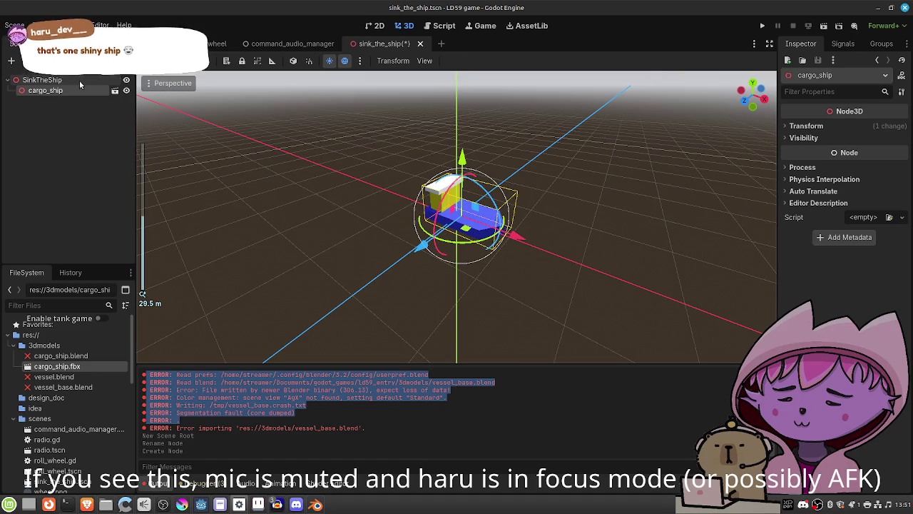
left_click(41, 79)
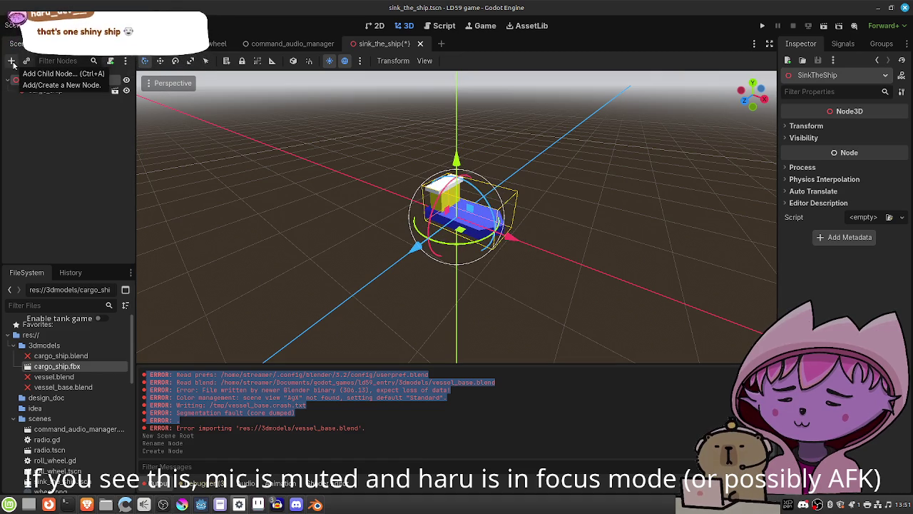
left_click(13, 63)
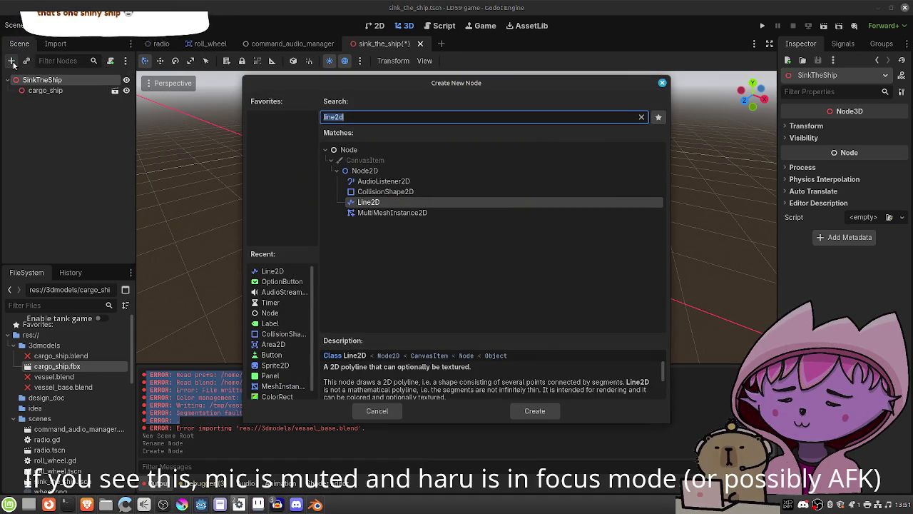
type("mesh3")
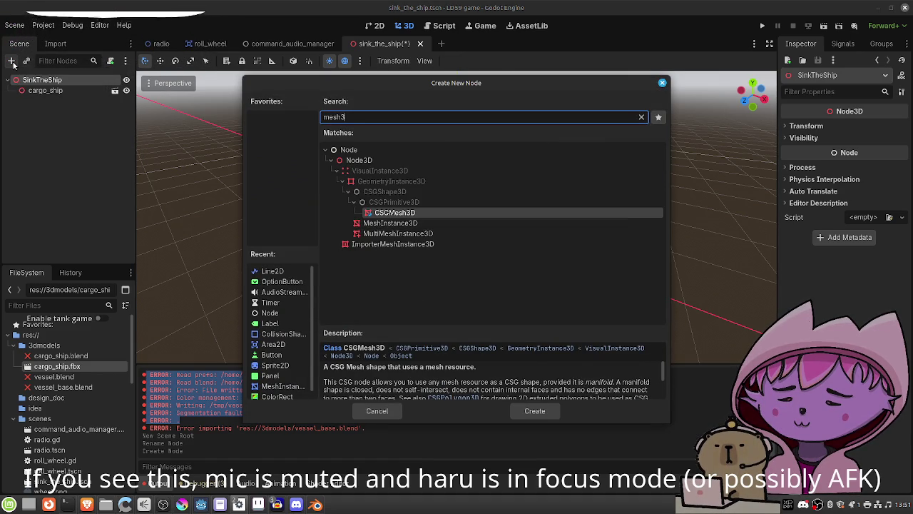
key("Down")
key("Return")
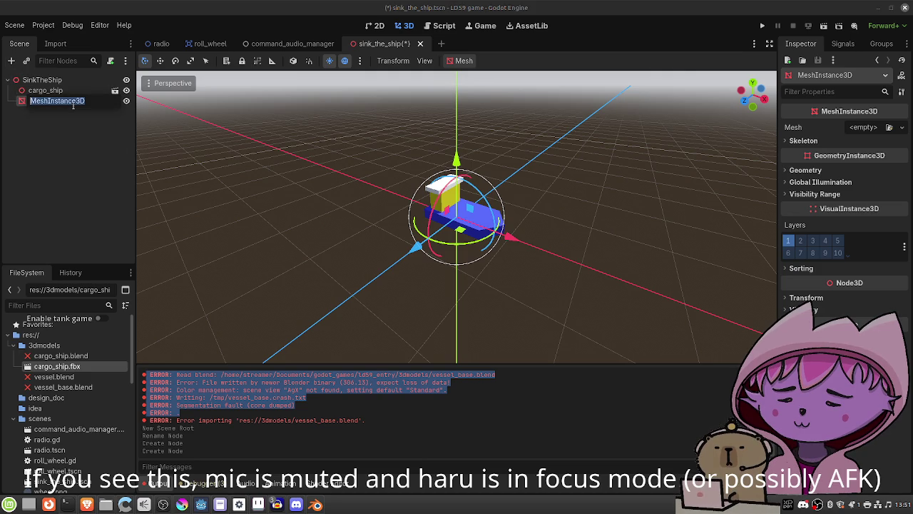
type("Water")
key("Return")
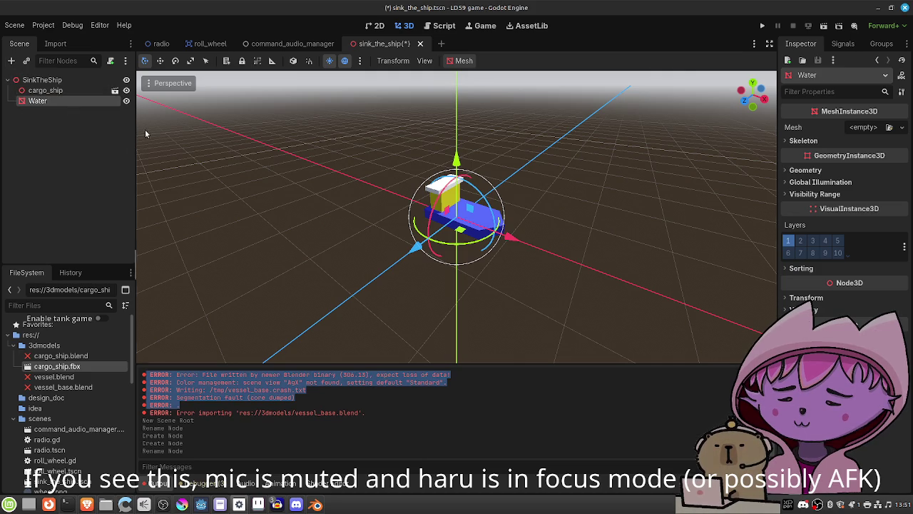
Give the Water node a new PlaneMesh and expand its mesh properties
left_click(870, 130)
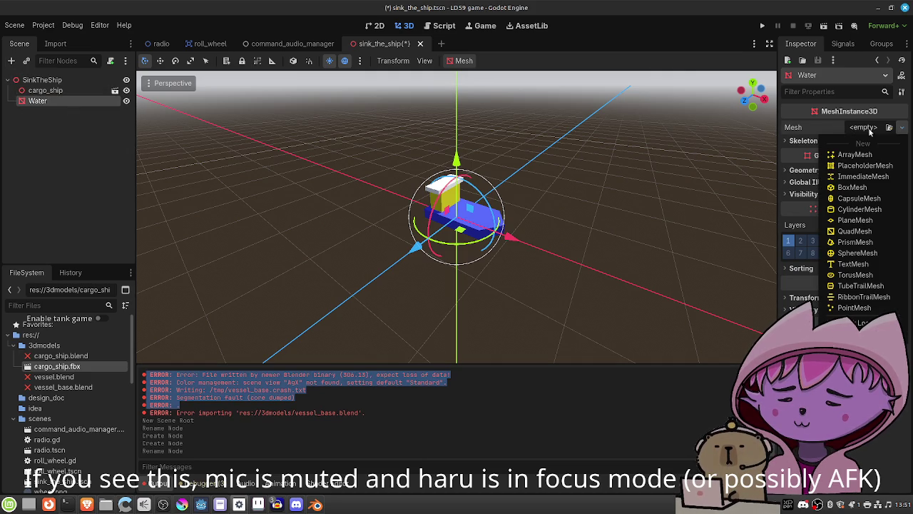
left_click(872, 220)
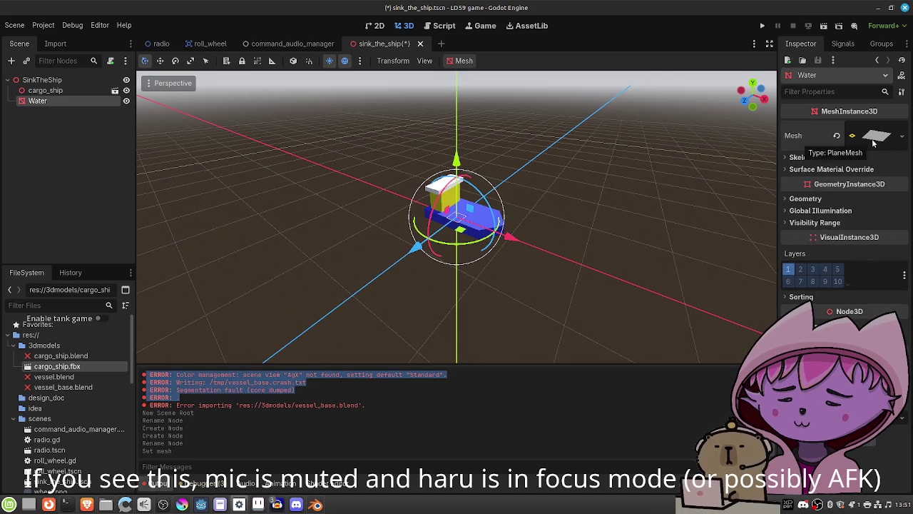
left_click(858, 173)
left_click(856, 169)
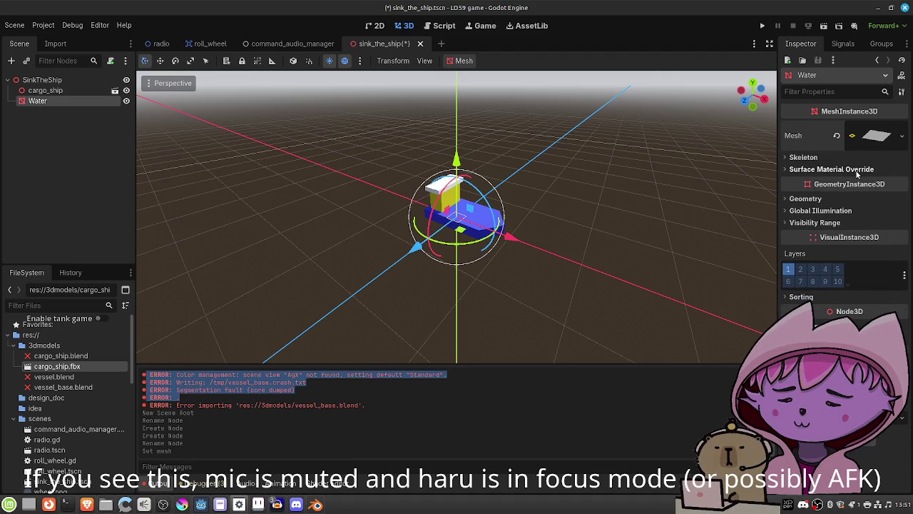
left_click(813, 199)
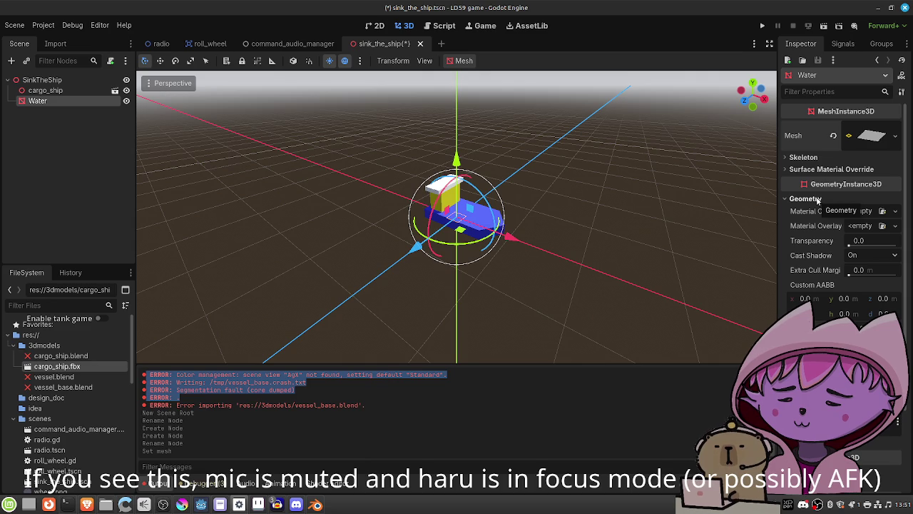
left_click(817, 200)
left_click(877, 137)
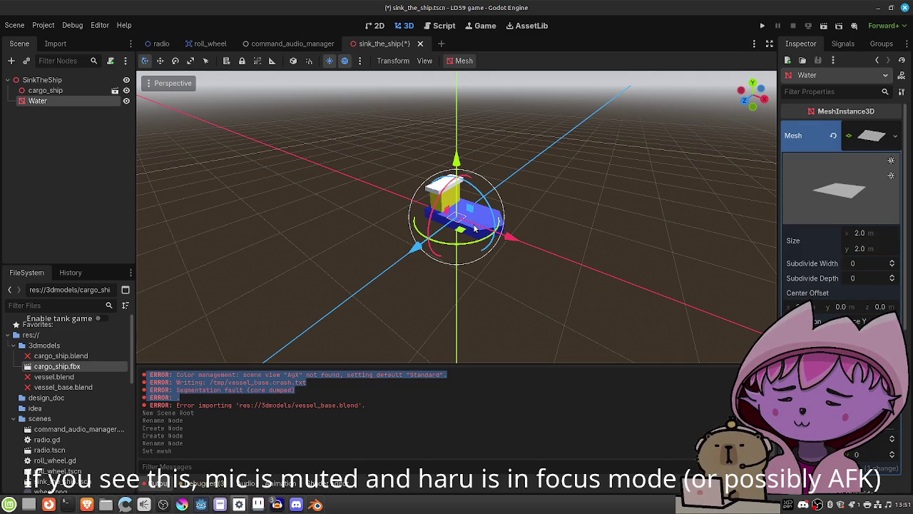
Hide the cargo ship and set the water PlaneMesh size to 20 × 20 m
left_click(126, 91)
scroll(460, 232, "up", 5)
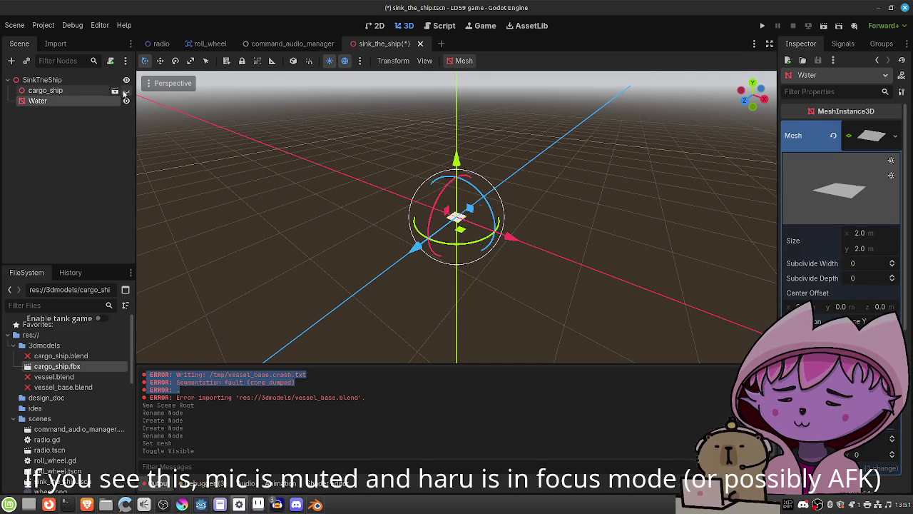
scroll(460, 232, "down", 2)
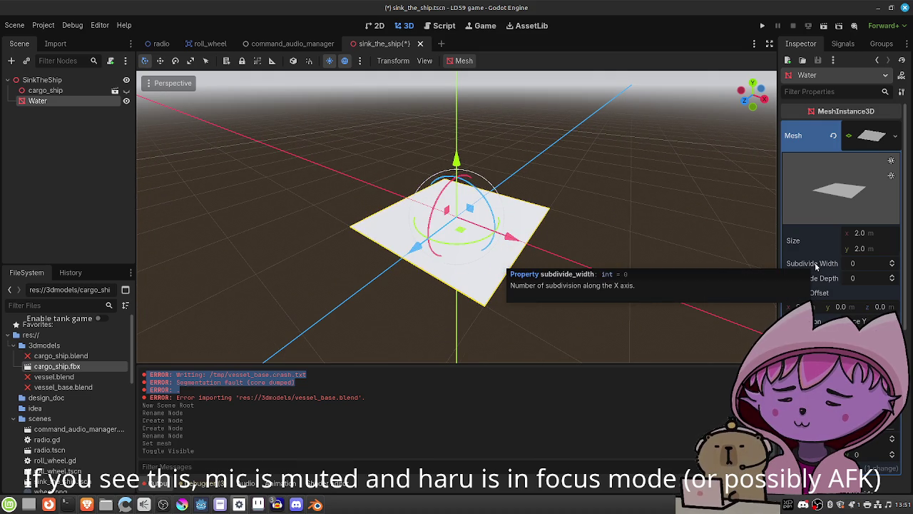
left_click(893, 261)
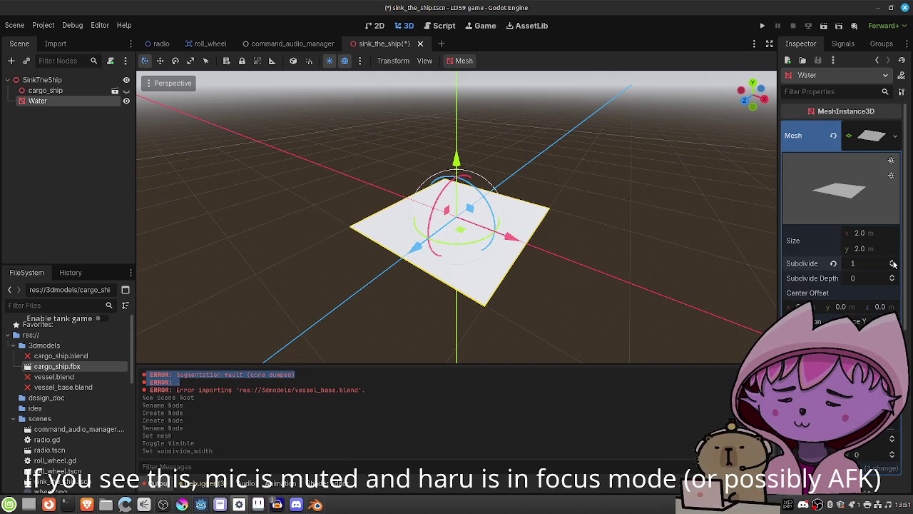
scroll(892, 263, "up", 11)
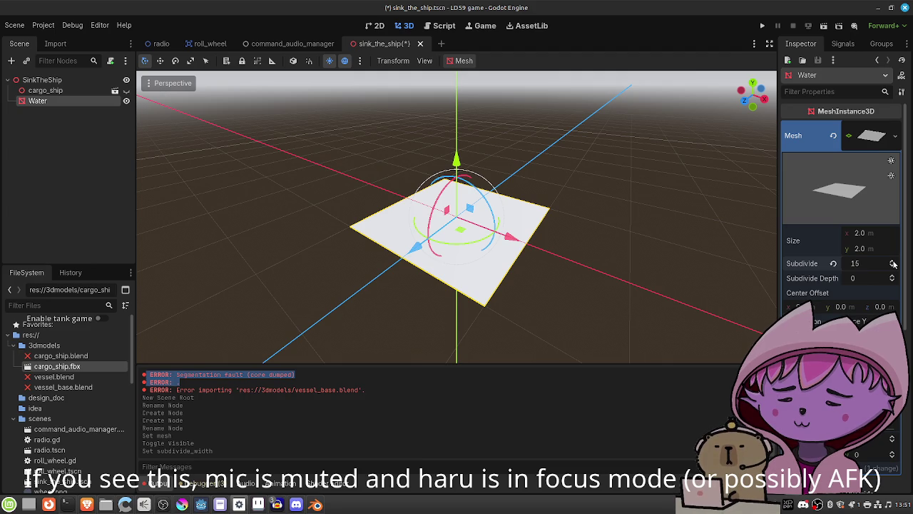
left_click(857, 239)
type("20")
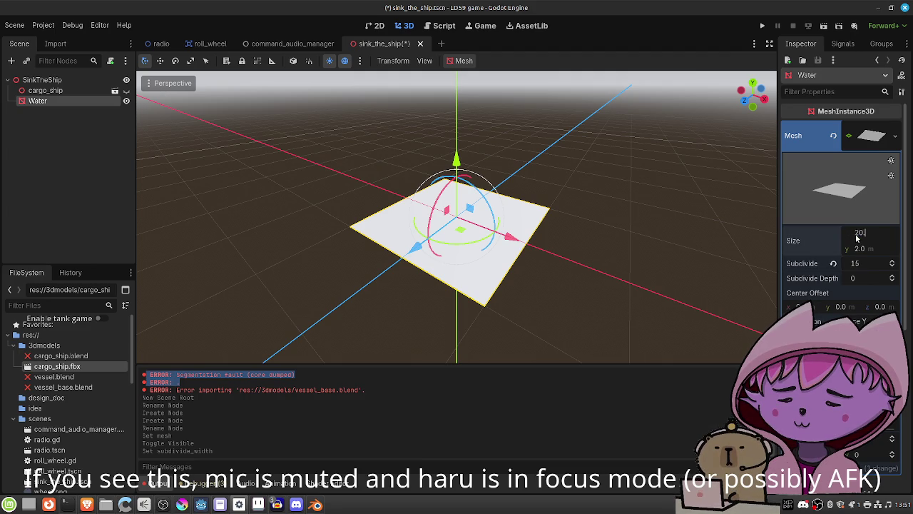
key("Tab")
type("20")
key("Return")
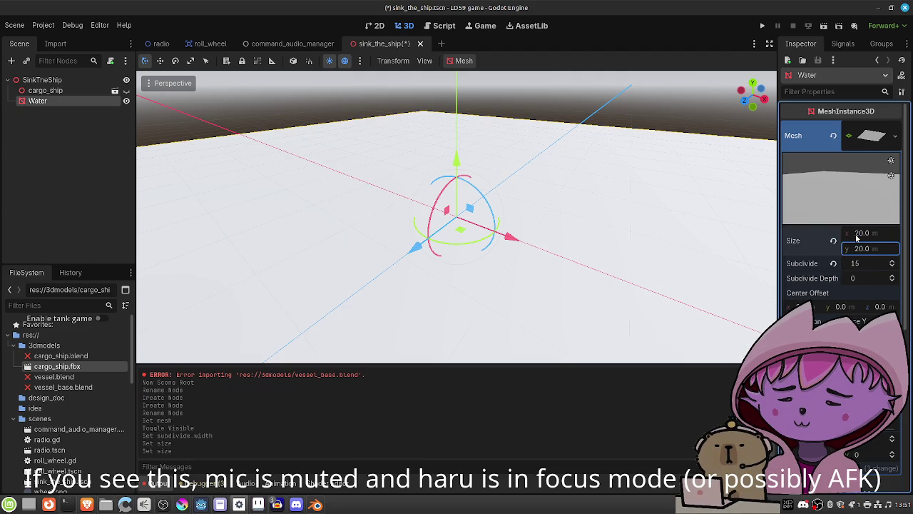
Set the plane's width and depth subdivisions to 32 each
scroll(548, 207, "down", 5)
left_click(861, 265)
type("32")
left_click(855, 278)
type("32")
key("Return")
Orbit to a near-horizontal view of the water plane and save the scene
mouse_move(571, 325)
left_mouse_down()
mouse_move(566, 211)
mouse_move(556, 224)
mouse_move(552, 318)
mouse_move(532, 286)
left_mouse_up()
scroll(532, 285, "down", 10)
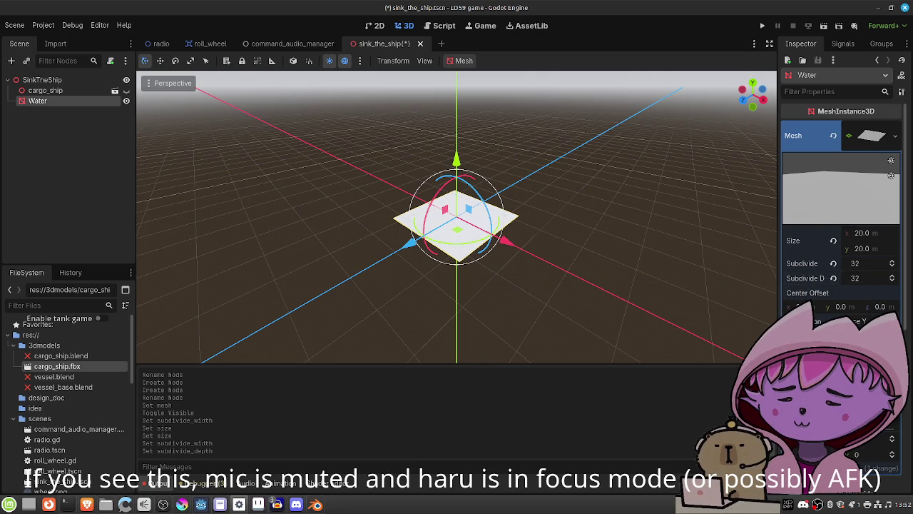
key("ctrl+s")
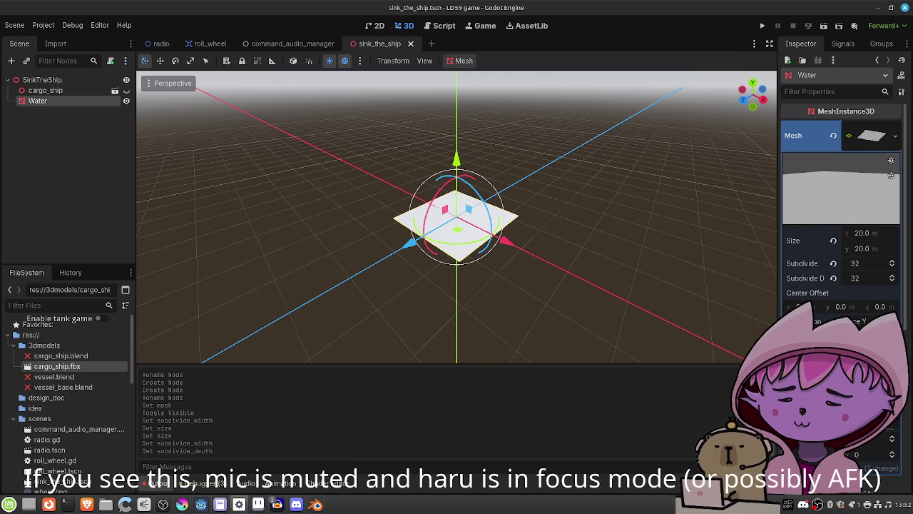
scroll(842, 215, "down", 2)
scroll(842, 214, "down", 4)
scroll(842, 214, "up", 4)
scroll(841, 214, "up", 3)
scroll(842, 214, "down", 5)
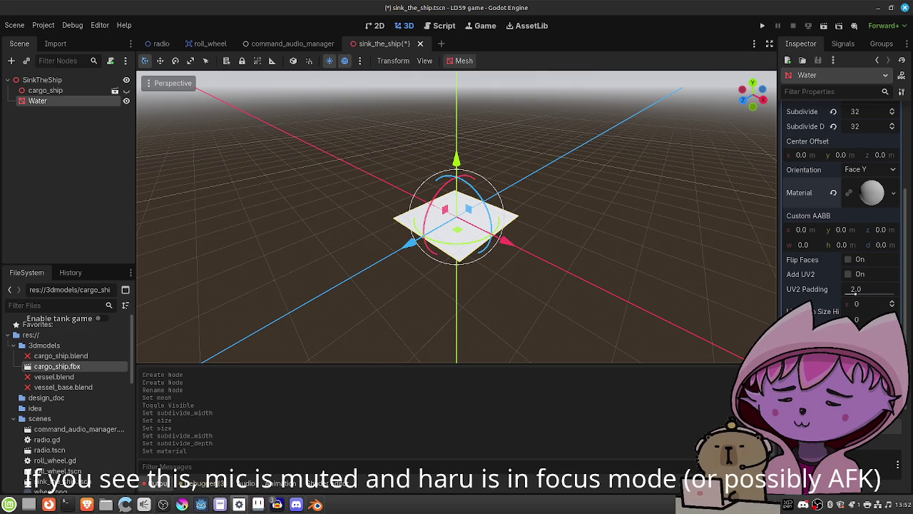
scroll(861, 270, "up", 1)
Start a new shader for the Water material and create a shaders folder under res://
left_click(865, 250)
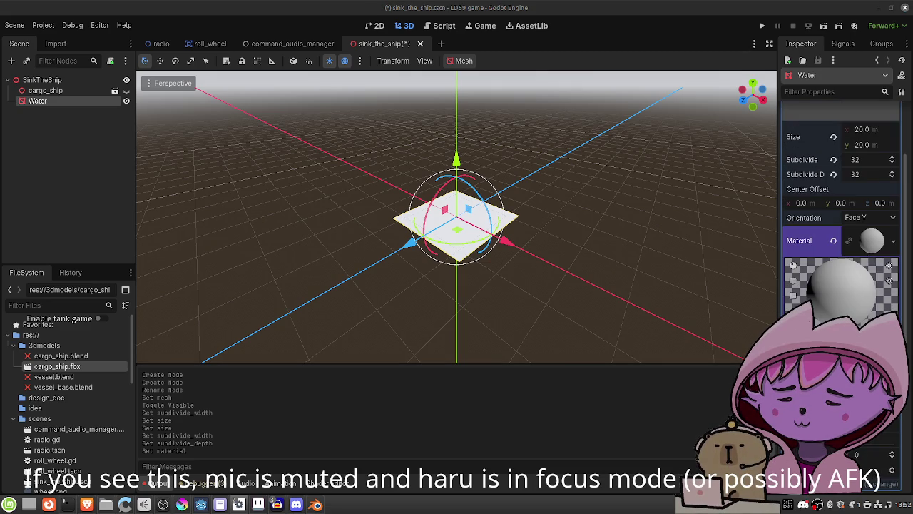
left_click(800, 320)
left_click(538, 254)
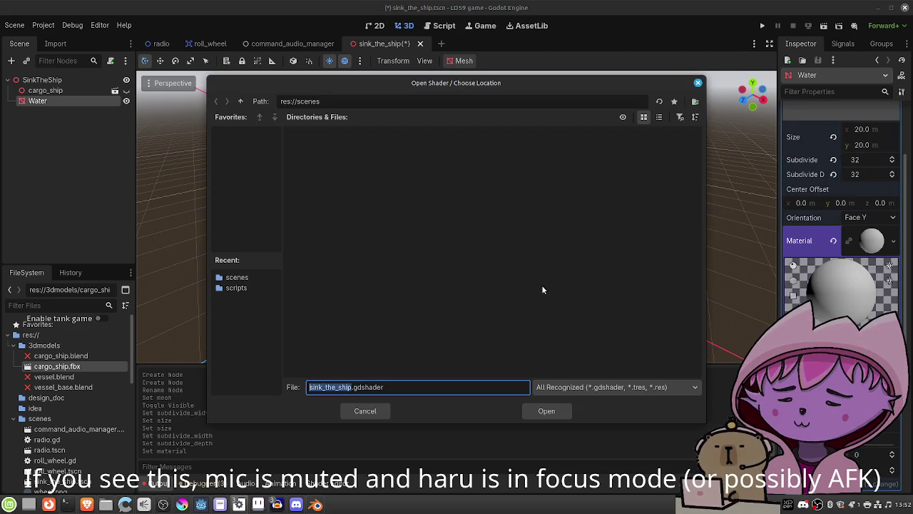
left_click(240, 101)
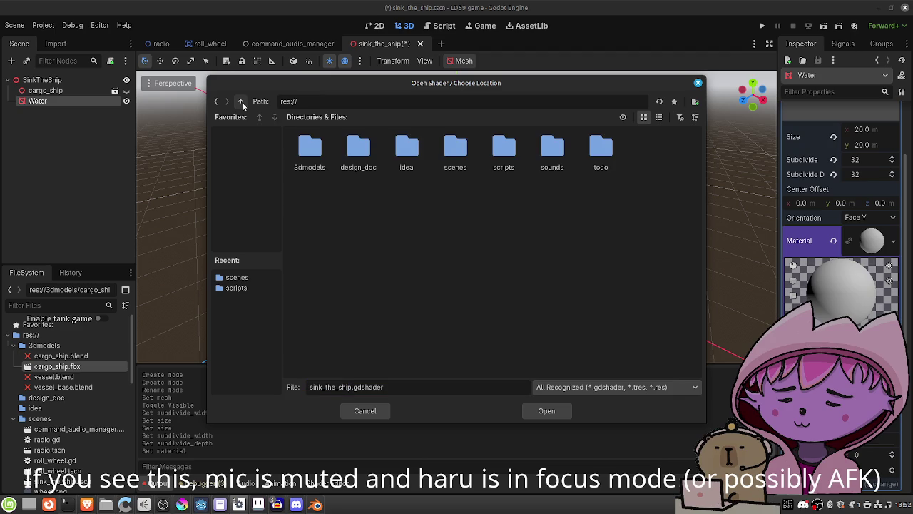
left_click(695, 102)
type("shaders")
key("Return")
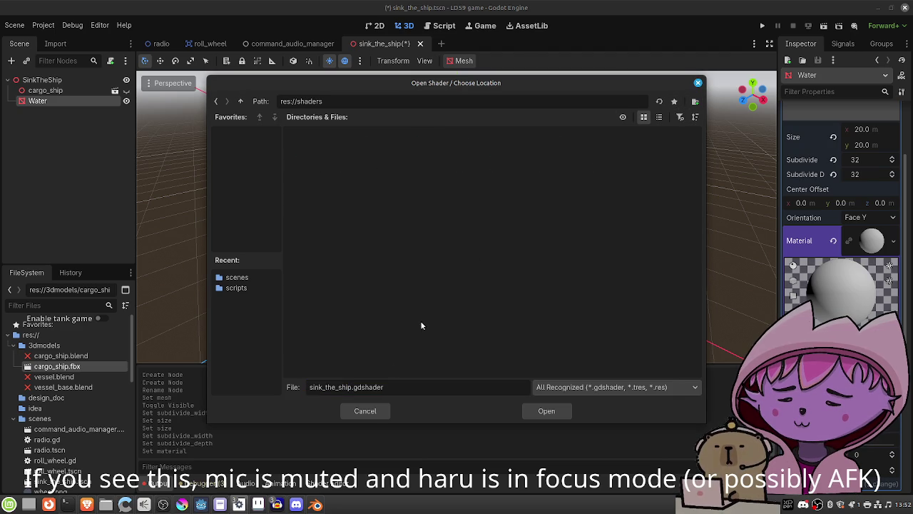
Name the shader lowpoly_water.gdshader and create it on the material
key("BackSpace")
key("BackSpace")
key("BackSpace")
type("lowpoly_water")
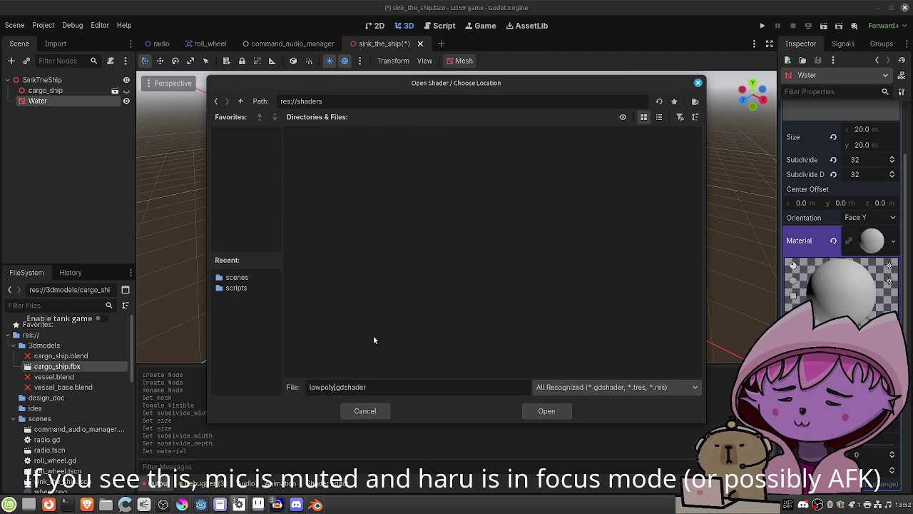
key("Return")
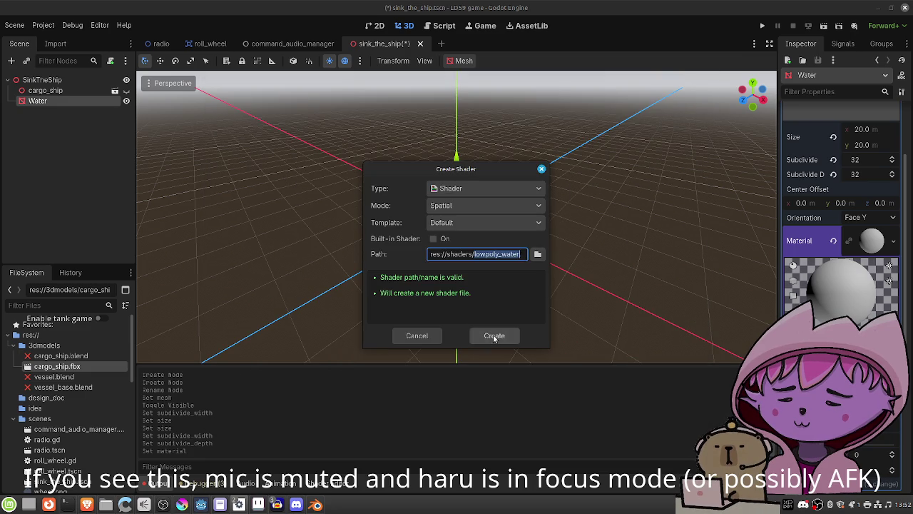
left_click(494, 335)
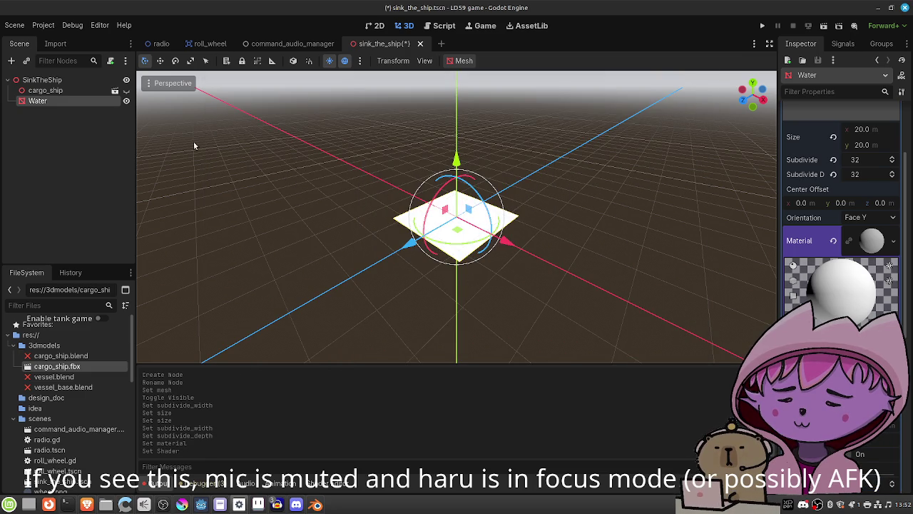
left_click(327, 484)
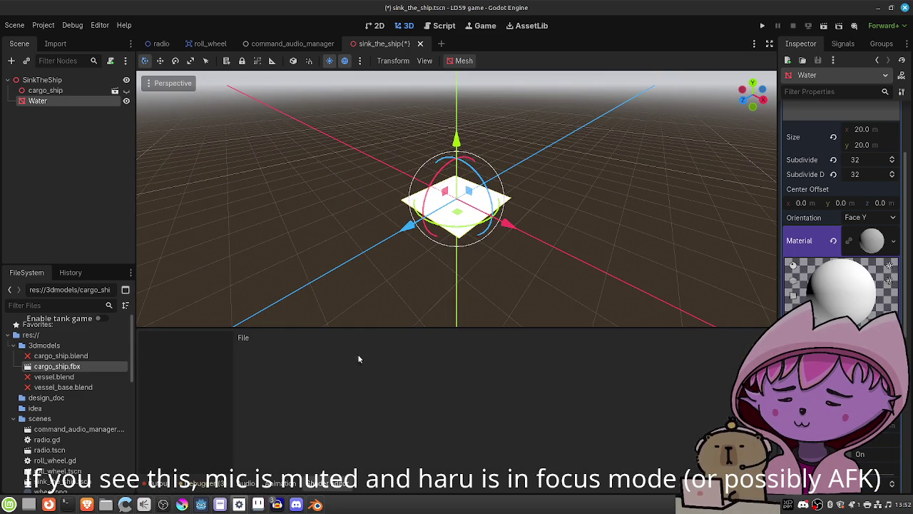
Replace the shader template with the low-poly water code and save it
scroll(332, 427, "down", 2)
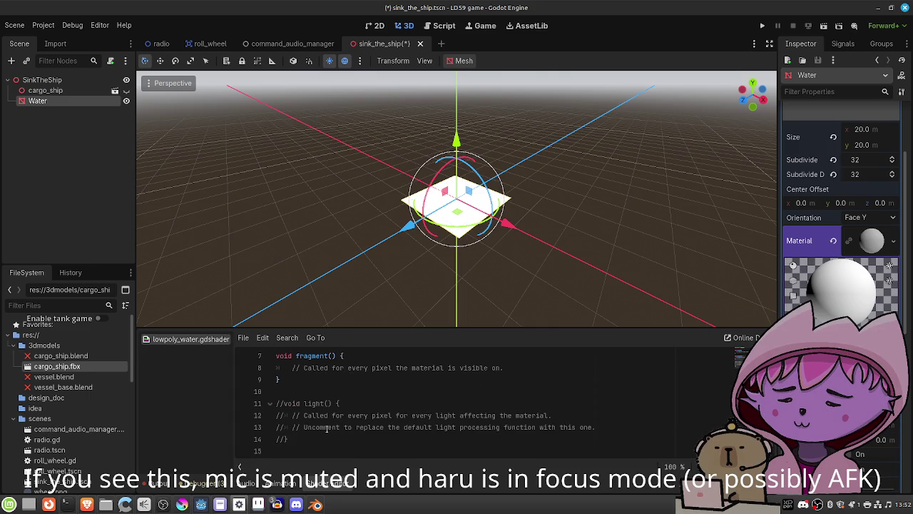
key("ctrl+v")
key("ctrl+s")
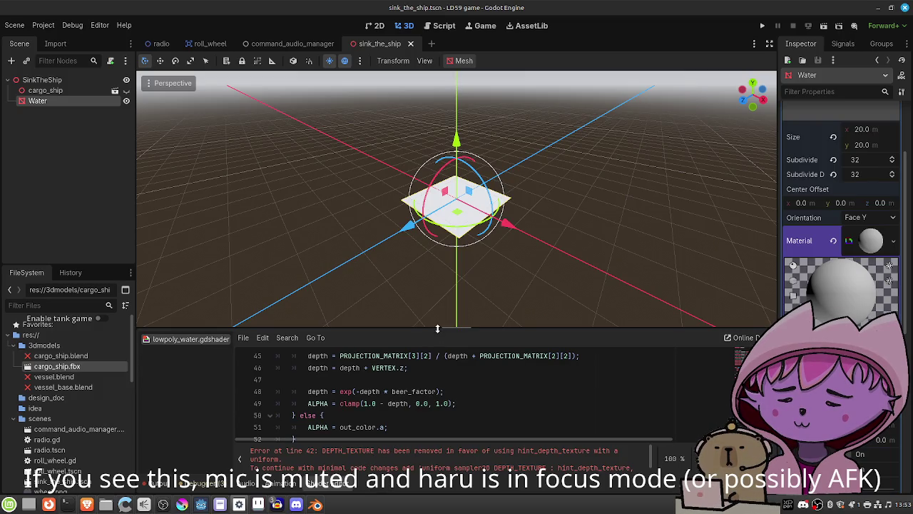
Enlarge the code panel and select the suggested DEPTH_TEXTURE fix from the line 42 error
left_click_drag(438, 325, 447, 228)
scroll(432, 305, "up", 5)
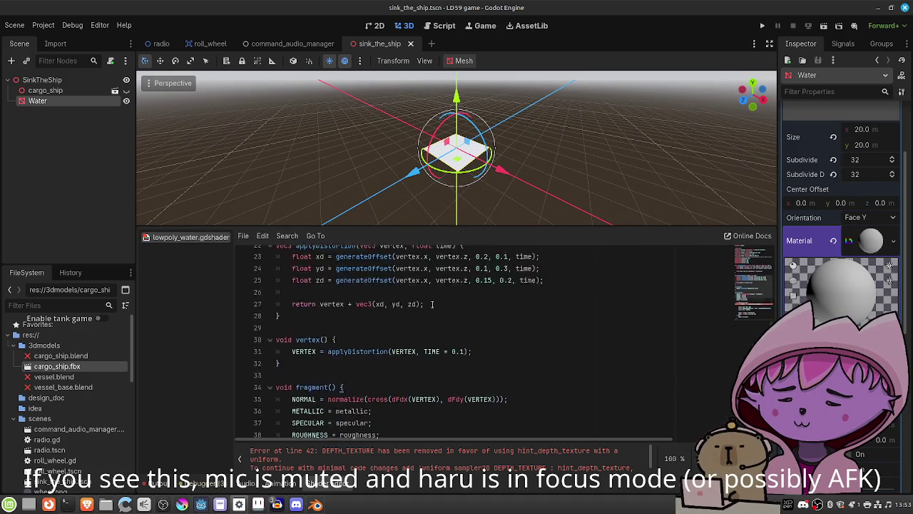
scroll(432, 305, "up", 8)
scroll(432, 305, "down", 2)
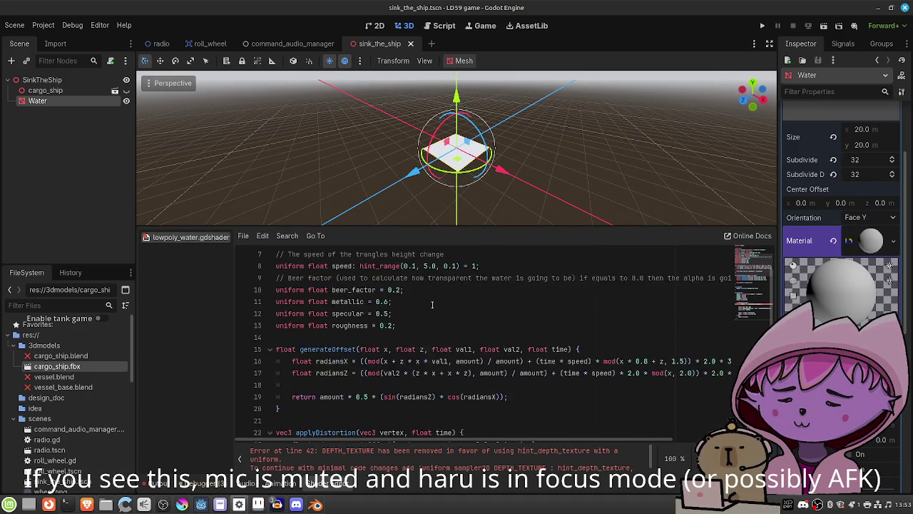
scroll(431, 305, "up", 2)
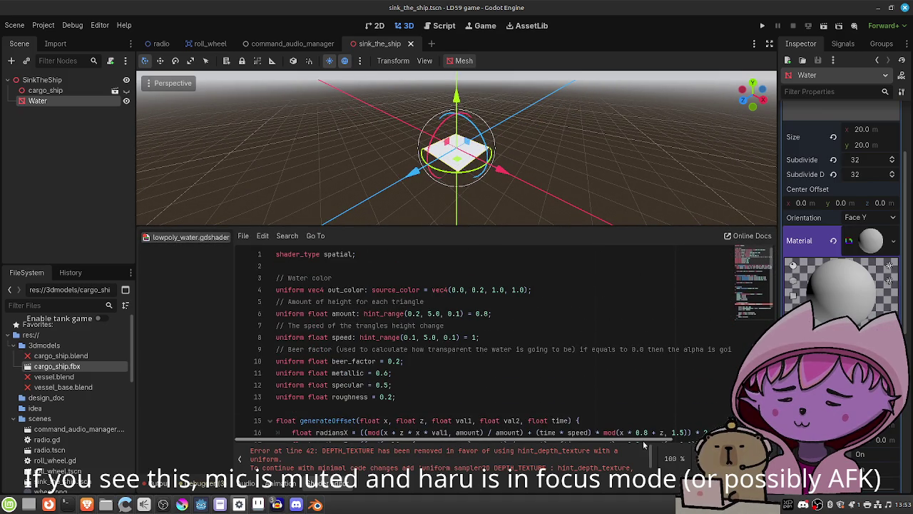
scroll(541, 471, "down", 2)
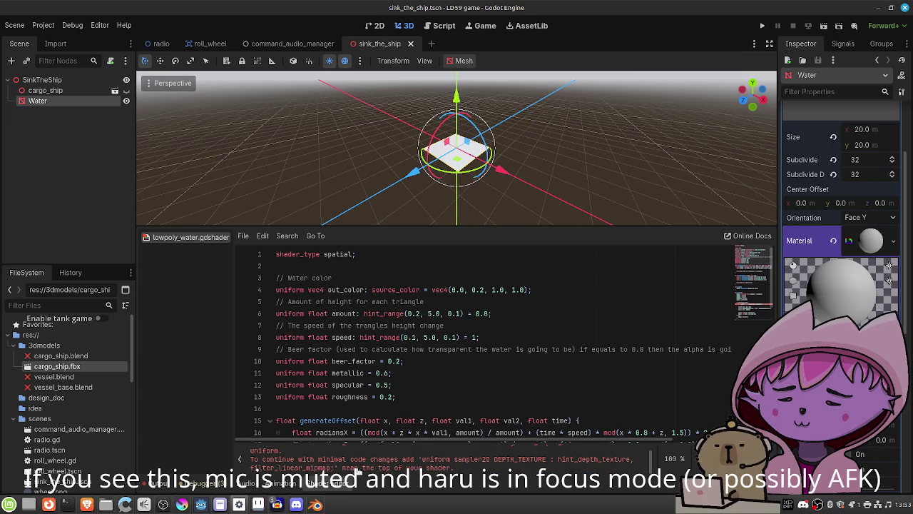
left_click_drag(332, 468, 422, 459)
key("ctrl+c")
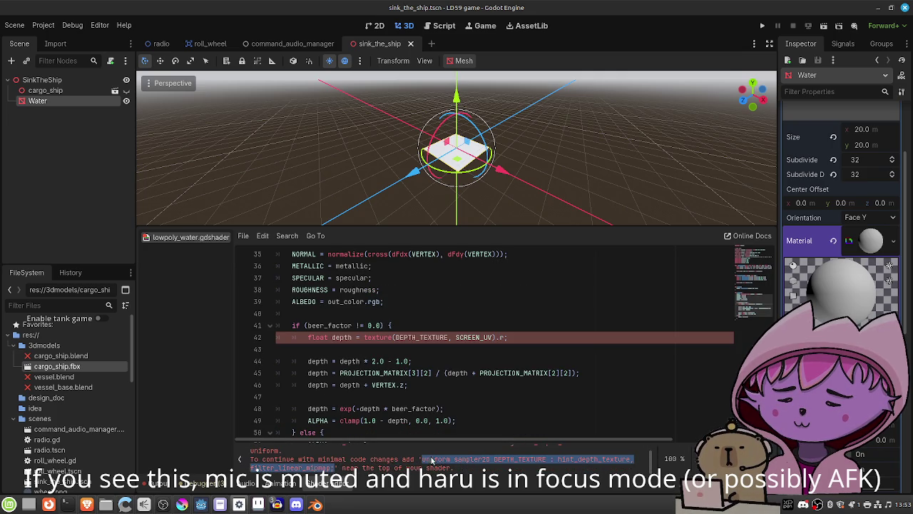
scroll(483, 295, "up", 11)
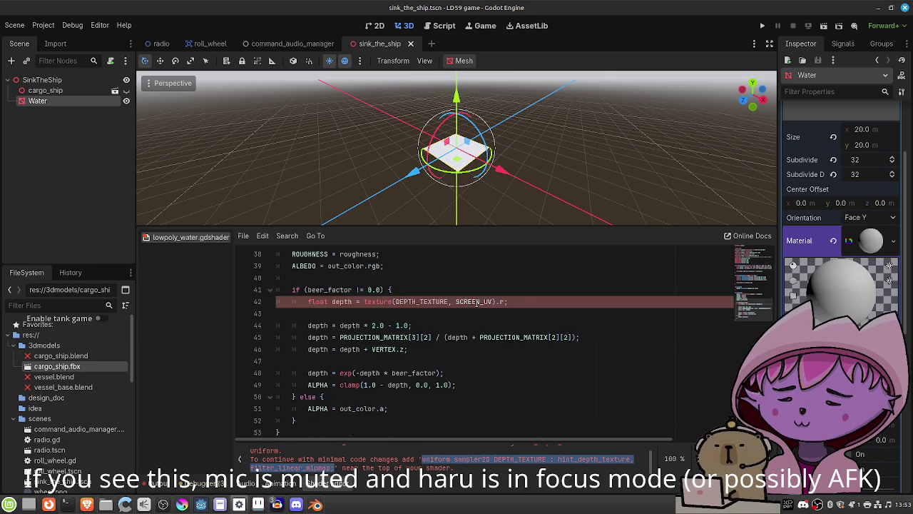
left_click(484, 396)
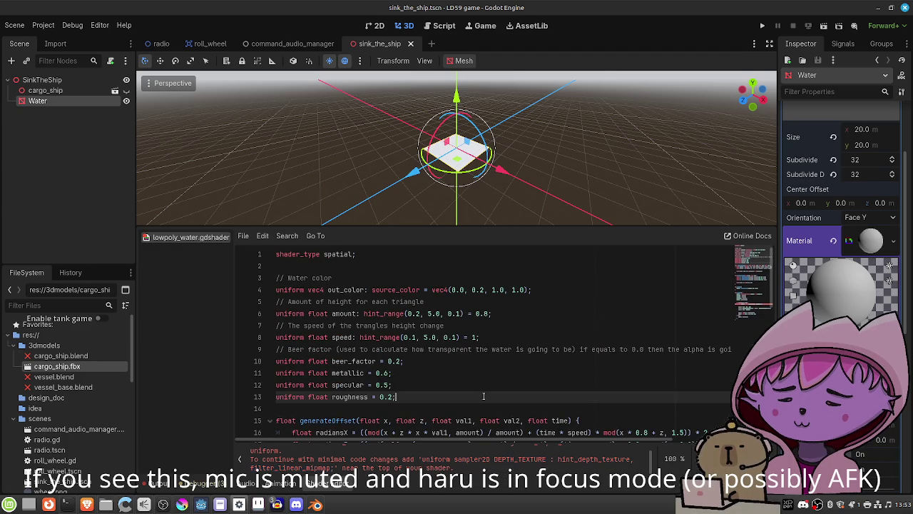
Insert the DEPTH_TEXTURE uniform declaration below the roughness uniform and save the shader
key("Return")
key("Return")
key("ctrl+v")
key("ctrl+s")
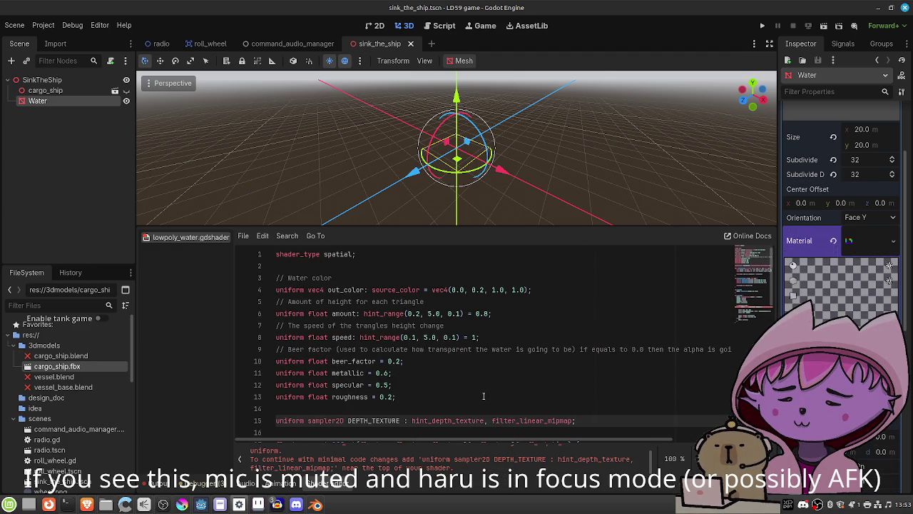
Scroll through the shader to review the beer_factor depth block at lines 43–54
scroll(465, 161, "up", 5)
scroll(466, 162, "up", 4)
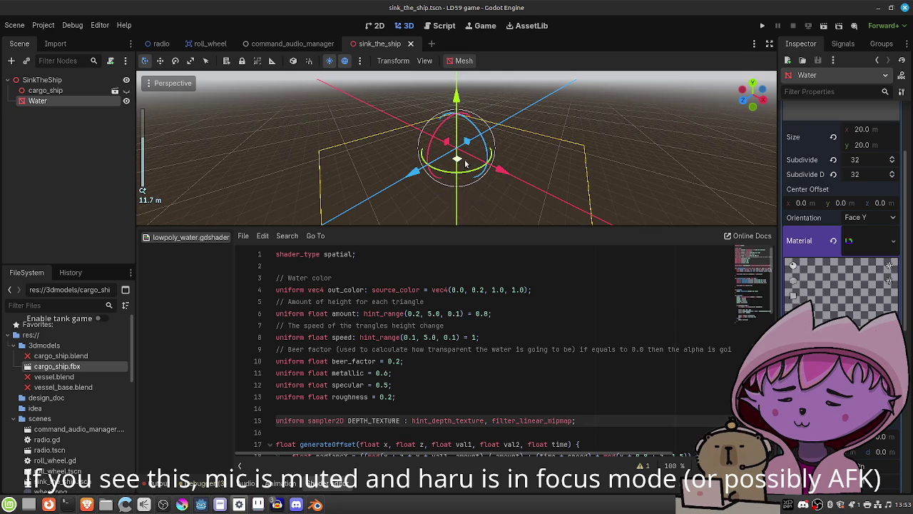
scroll(462, 178, "down", 8)
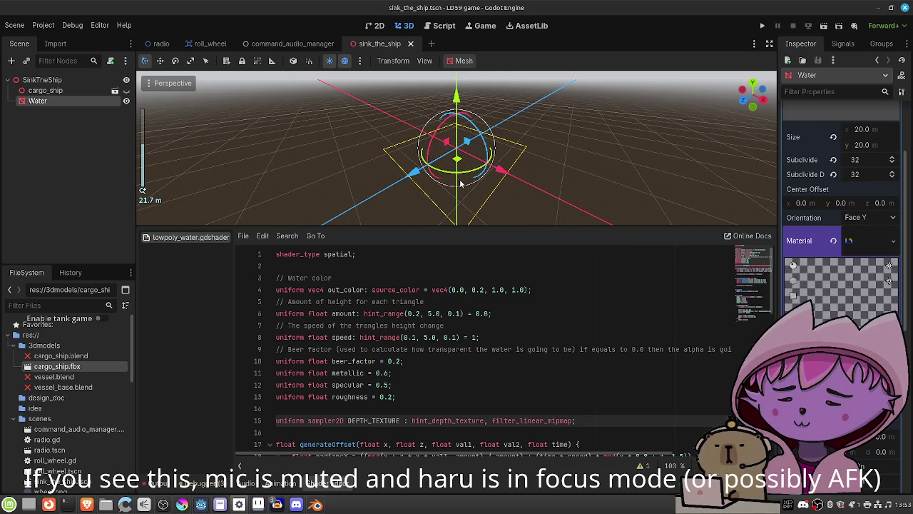
left_click(460, 381)
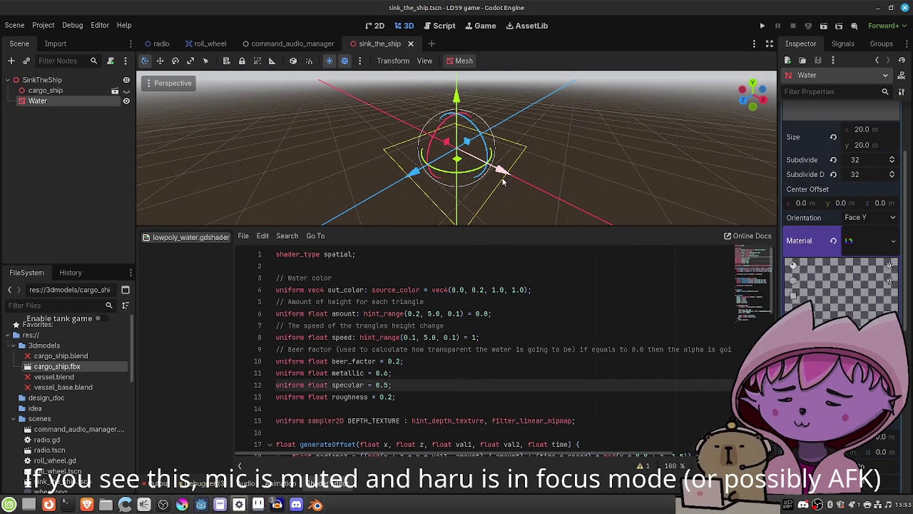
scroll(477, 377, "down", 4)
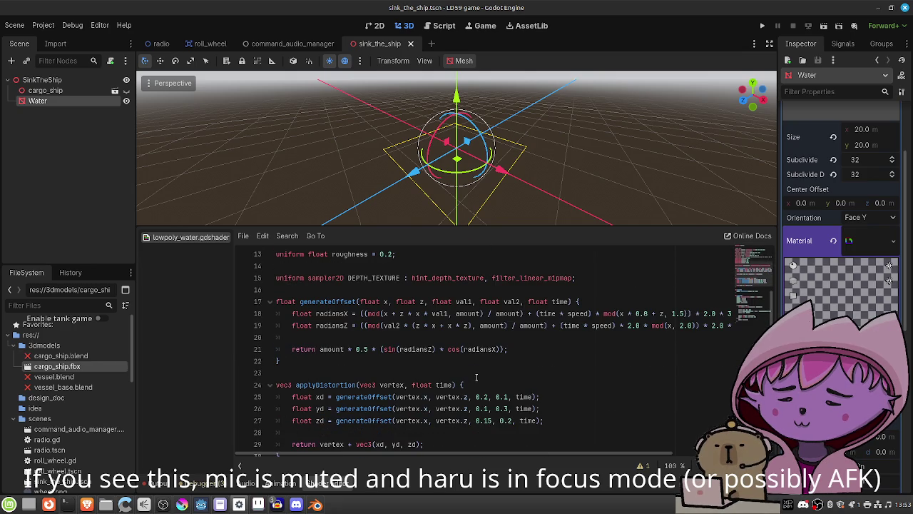
scroll(476, 377, "down", 8)
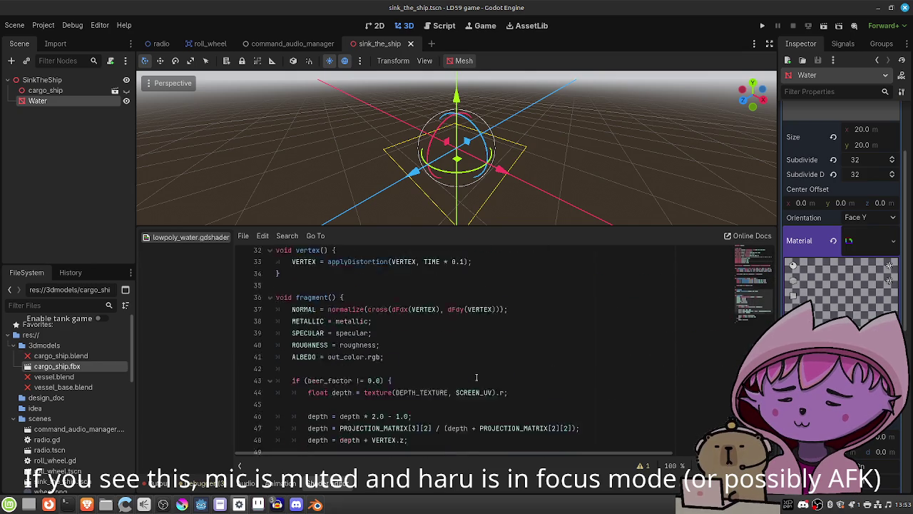
scroll(477, 376, "down", 1)
scroll(476, 377, "up", 3)
scroll(477, 377, "down", 3)
left_click(386, 420)
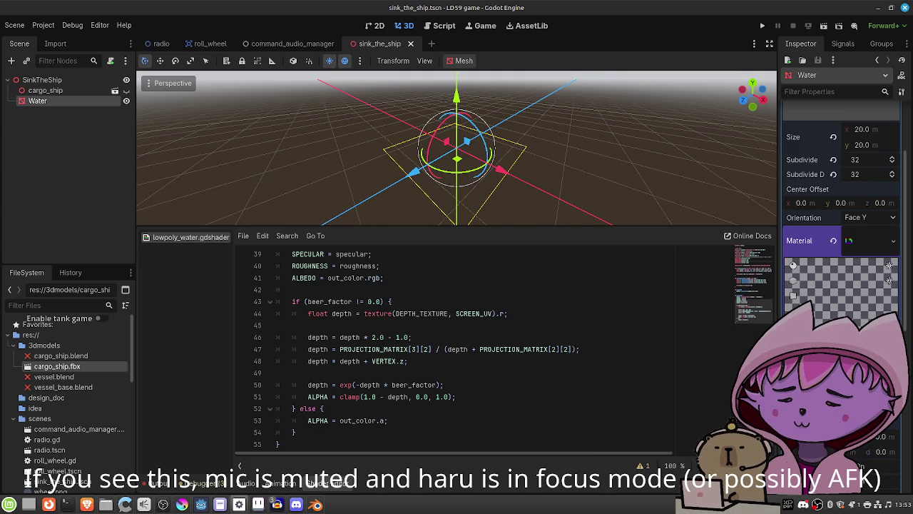
scroll(842, 186, "down", 2)
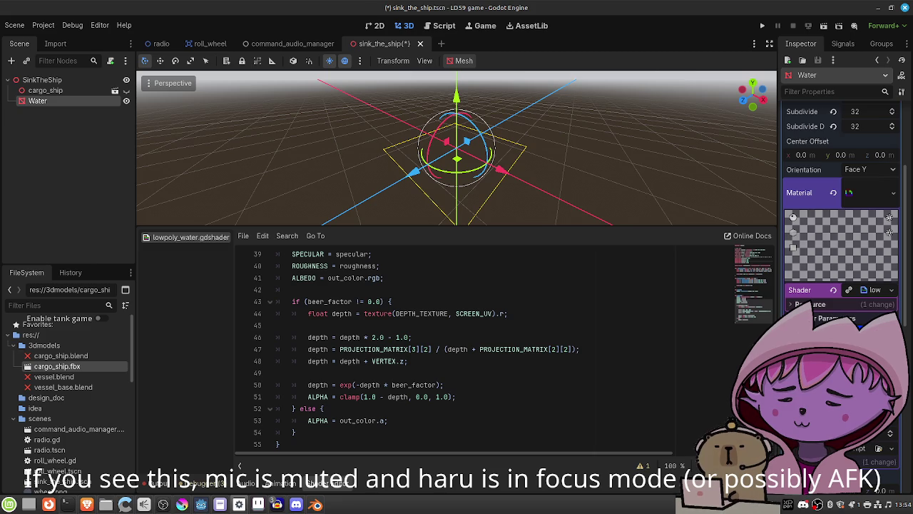
Look over the shader, then select SinkTheShip and unhide cargo_ship above the Water plane
left_click(564, 348)
left_click(526, 373)
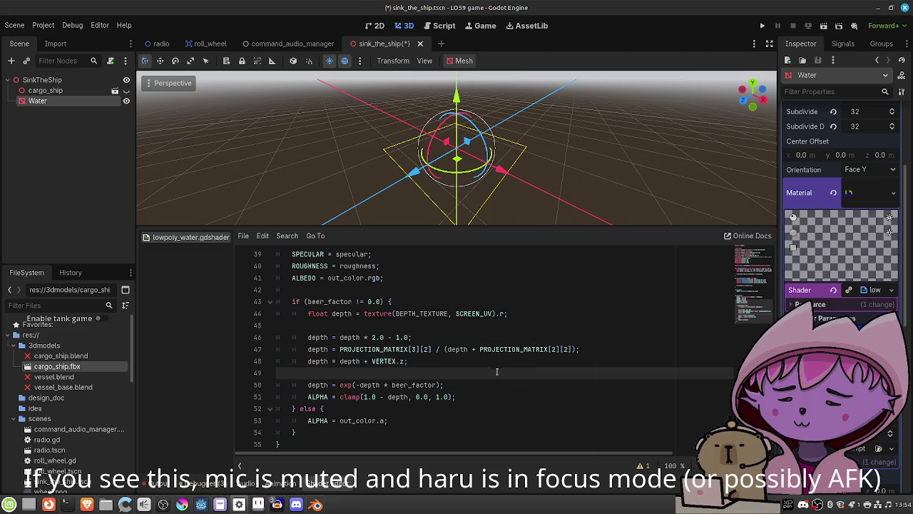
scroll(499, 370, "up", 10)
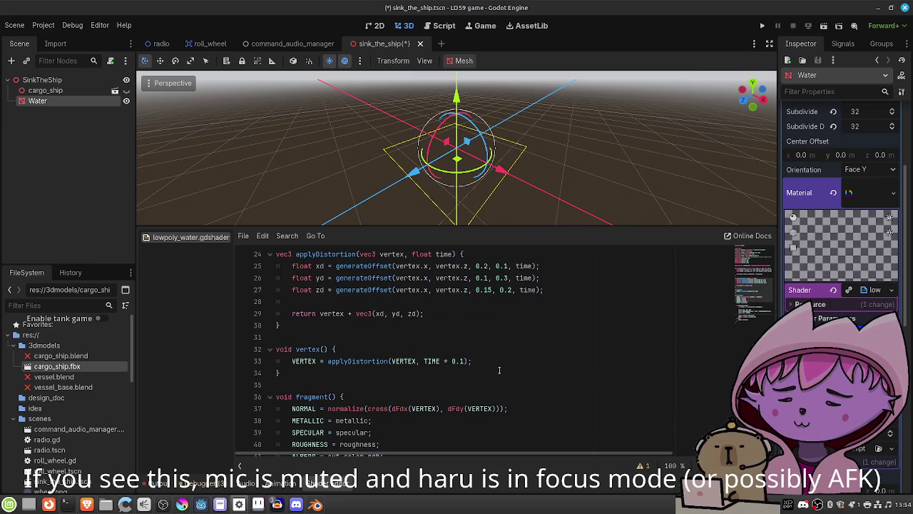
scroll(500, 370, "up", 2)
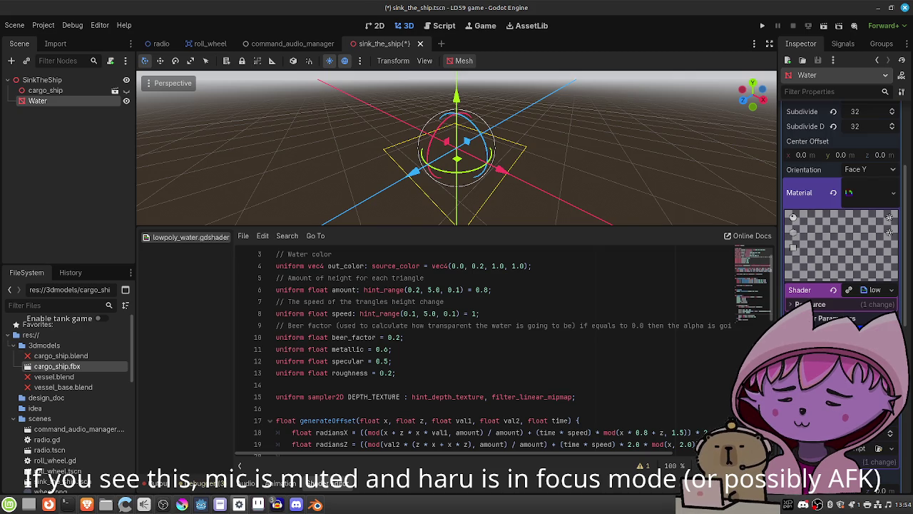
scroll(547, 302, "up", 1)
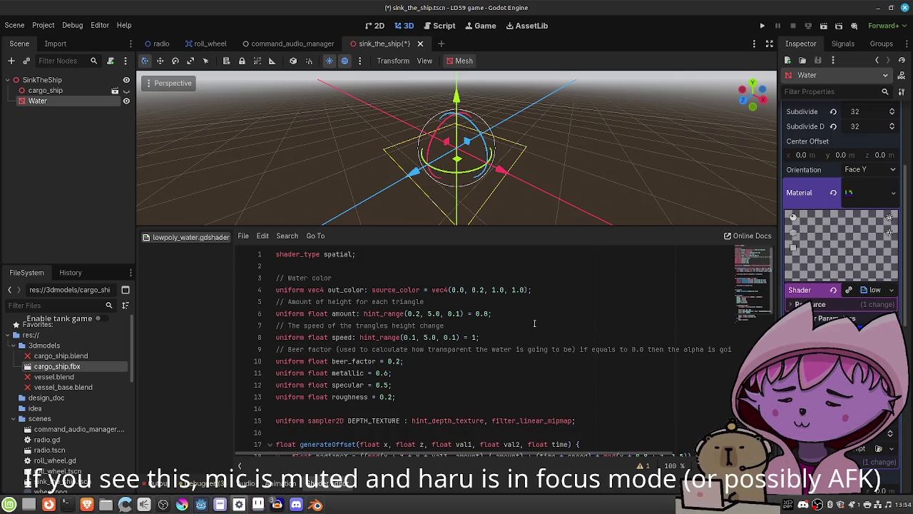
scroll(534, 324, "down", 3)
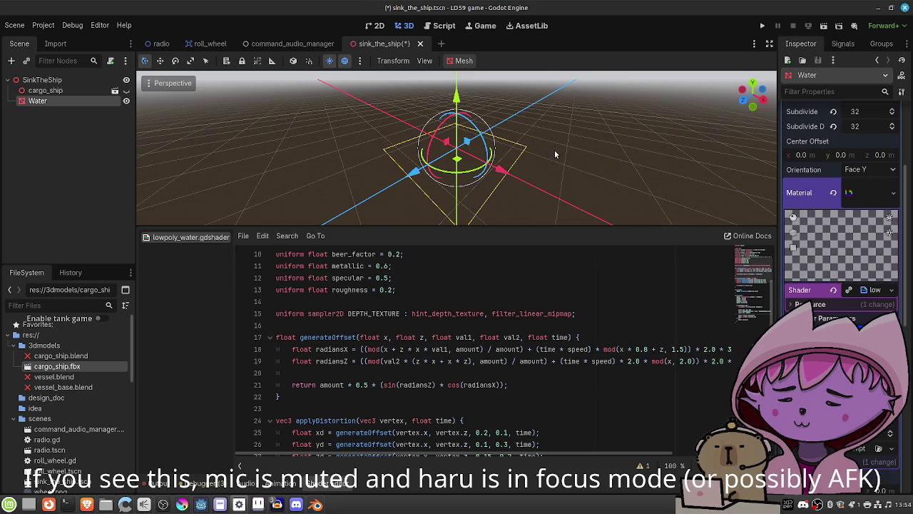
left_click(81, 78)
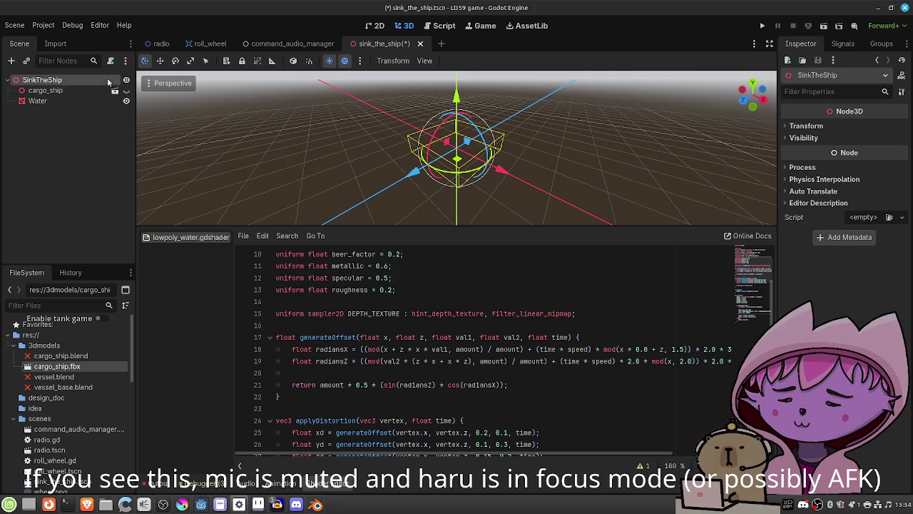
left_click(126, 90)
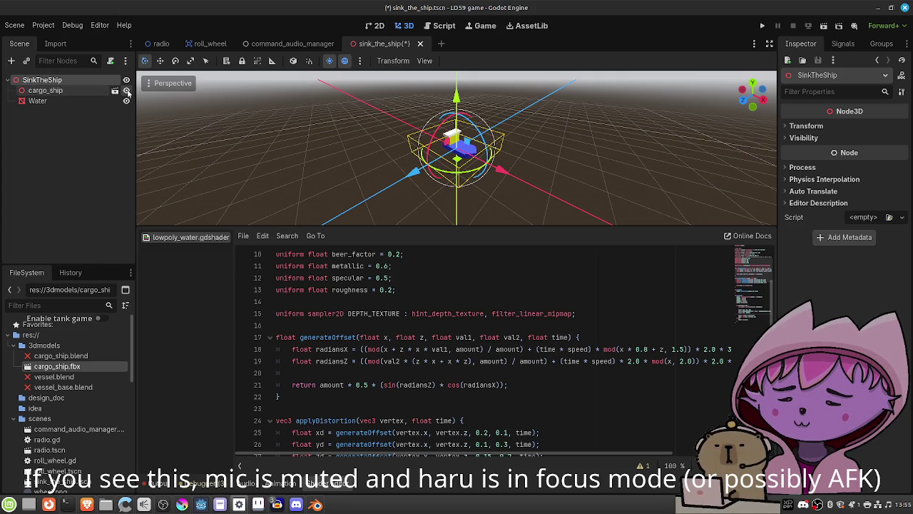
Hide cargo_ship and add a Camera3D child node under SinkTheShip
left_click(127, 91)
scroll(463, 155, "up", 5)
scroll(463, 154, "down", 2)
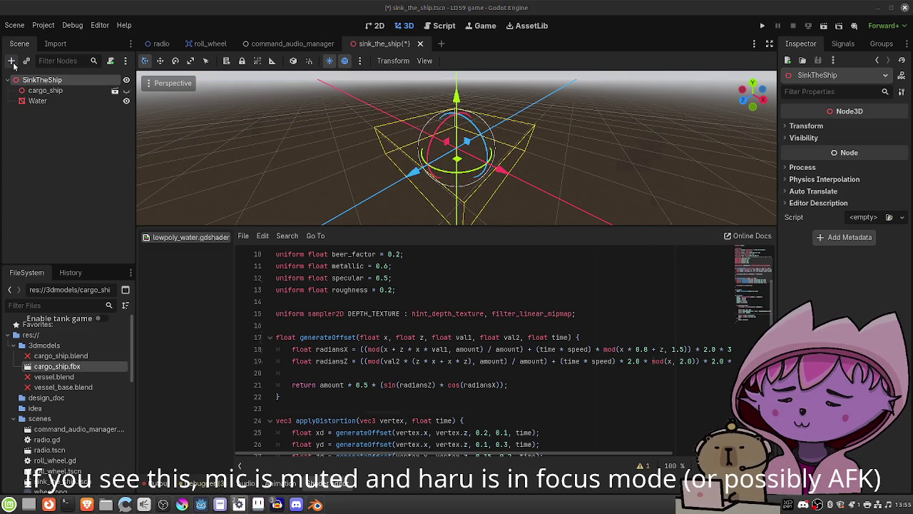
left_click(12, 62)
type("camera")
key("Return")
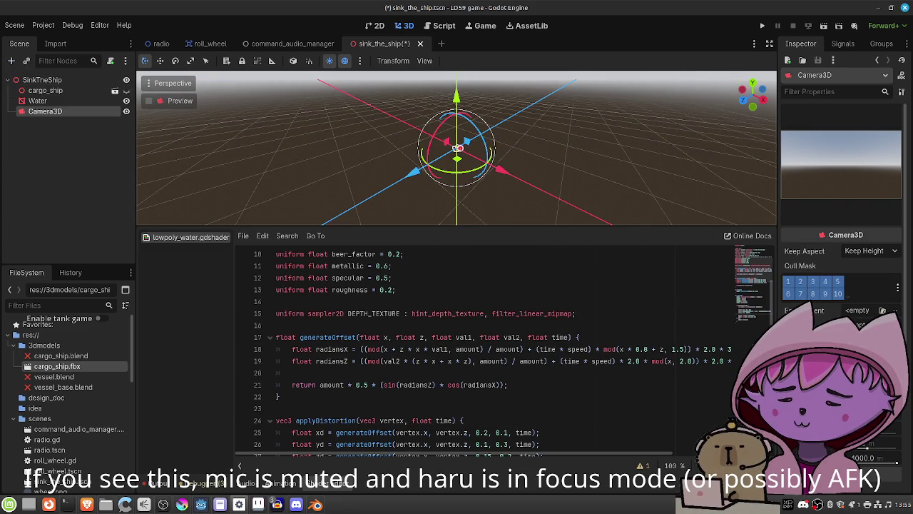
Shift the new Camera3D along its X axis, away from the scene centre
left_click(127, 90)
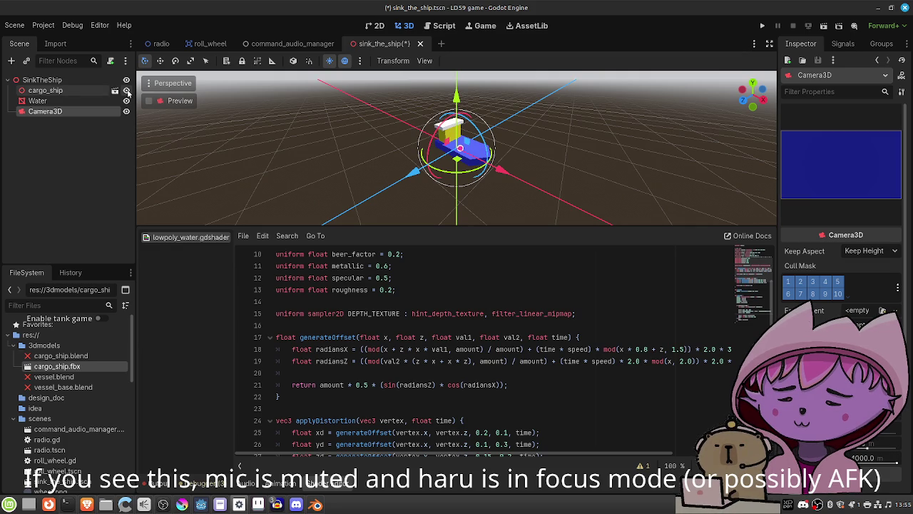
left_click(126, 91)
mouse_move(359, 154)
left_mouse_down()
mouse_move(432, 184)
mouse_move(499, 156)
mouse_move(621, 179)
mouse_move(554, 113)
mouse_move(563, 99)
left_mouse_up()
mouse_move(599, 163)
left_mouse_down()
mouse_move(526, 133)
mouse_move(443, 127)
left_mouse_up()
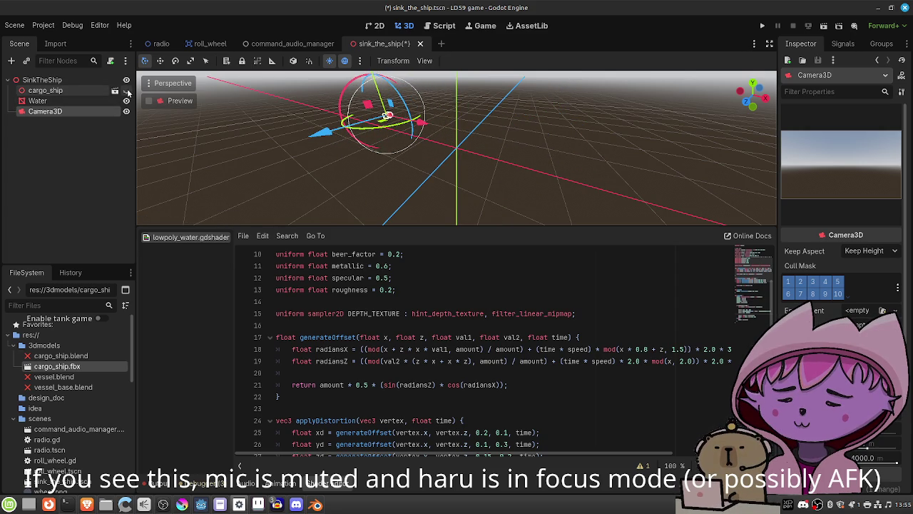
Show cargo_ship, then move the camera along X and Z and rotate it toward the ship
left_click(126, 91)
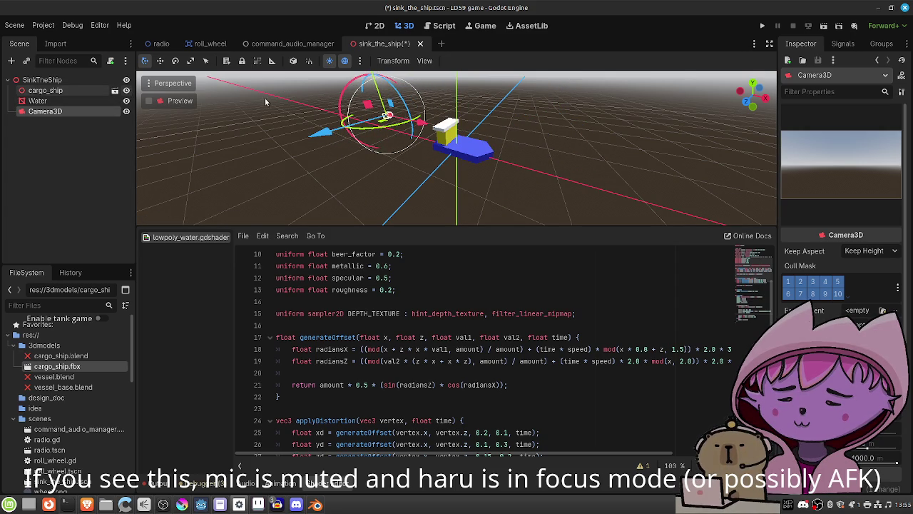
mouse_move(427, 127)
left_mouse_down()
mouse_move(586, 166)
mouse_move(493, 150)
mouse_move(510, 152)
left_mouse_up()
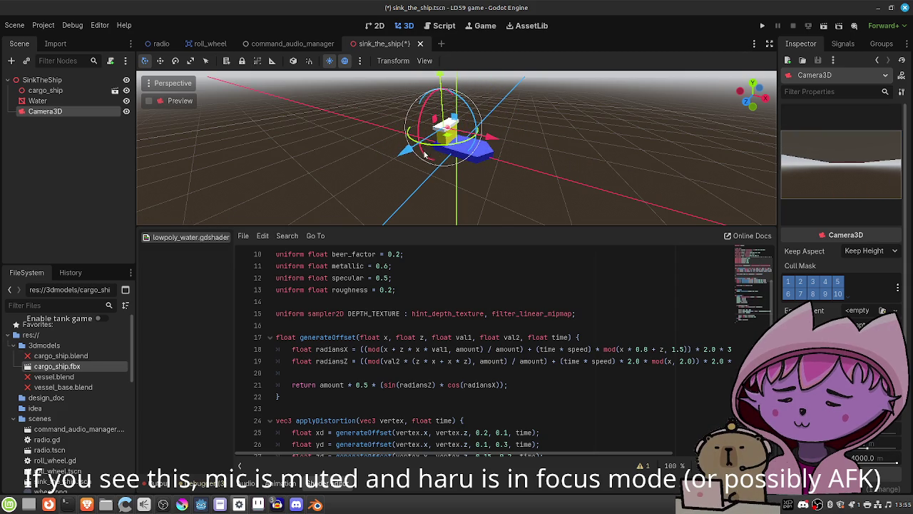
mouse_move(405, 152)
left_mouse_down()
mouse_move(300, 205)
mouse_move(371, 178)
left_mouse_up()
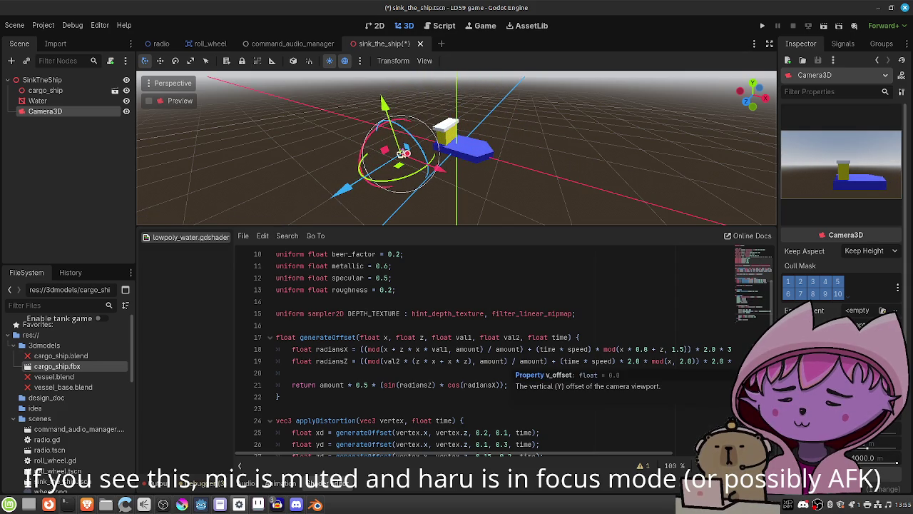
scroll(842, 285, "down", 2)
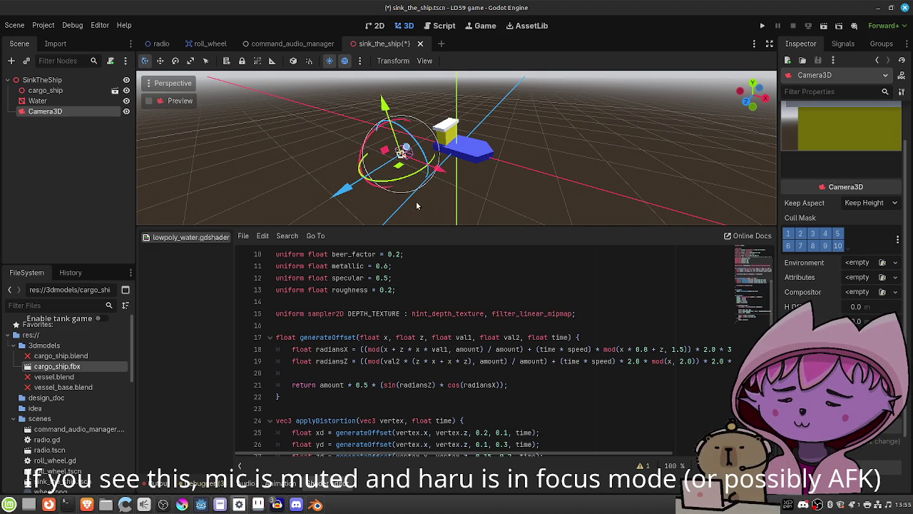
left_click_drag(361, 167, 366, 148)
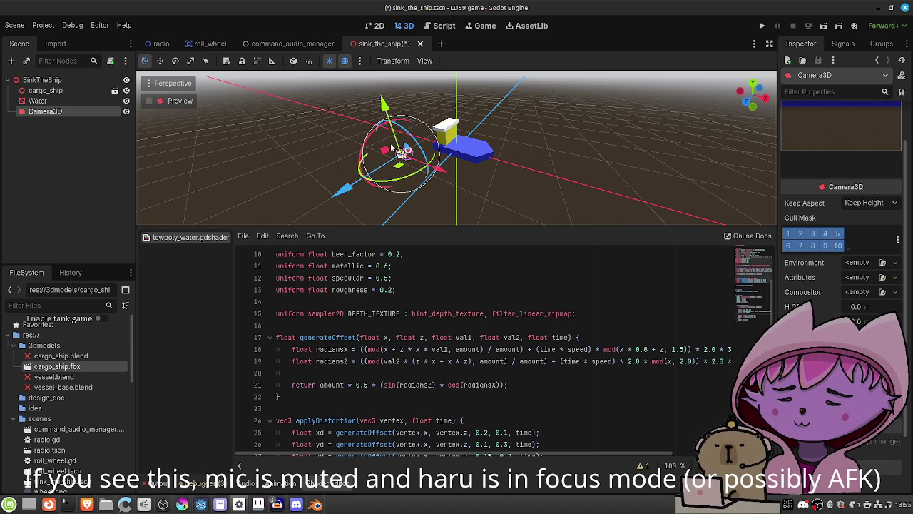
mouse_move(385, 107)
left_mouse_down()
mouse_move(355, 3)
mouse_move(386, 128)
mouse_move(405, 165)
mouse_move(378, 182)
mouse_move(415, 153)
mouse_move(402, 171)
mouse_move(440, 163)
mouse_move(417, 165)
left_mouse_up()
Place the camera about 21.9 m back along Z and 9.8 m higher, then save
scroll(406, 166, "down", 3)
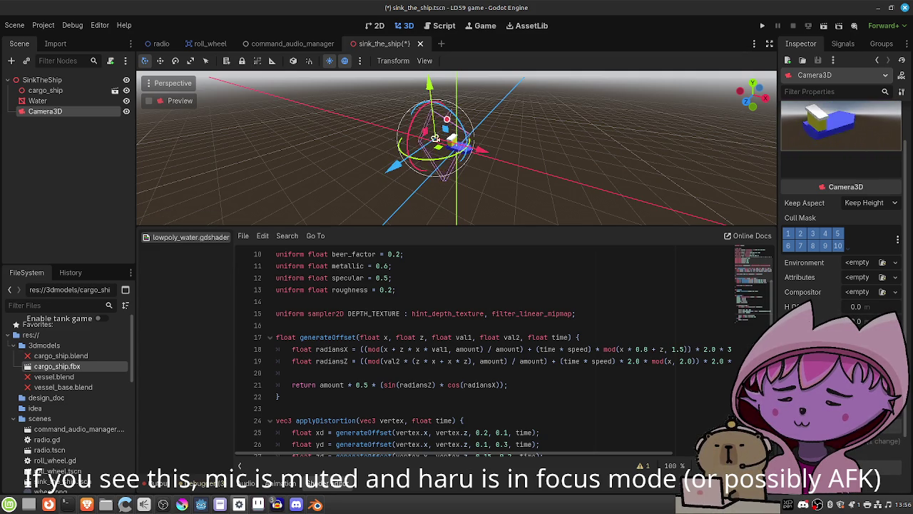
left_click_drag(455, 102, 464, 80)
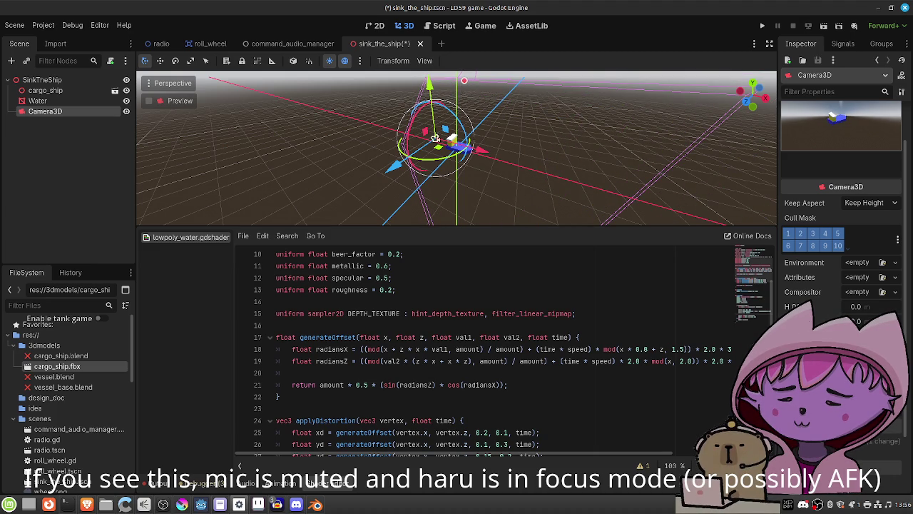
mouse_move(394, 165)
left_mouse_down()
mouse_move(492, 154)
mouse_move(421, 162)
left_mouse_up()
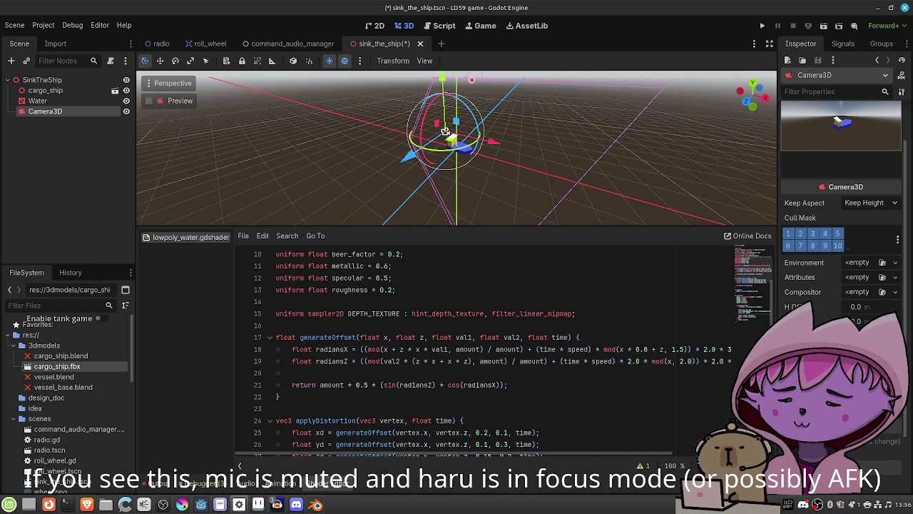
left_click_drag(489, 163, 518, 168)
scroll(457, 150, "down", 3)
mouse_move(397, 152)
left_mouse_down()
mouse_move(410, 153)
mouse_move(336, 153)
left_mouse_up()
left_click_drag(397, 92, 392, 60)
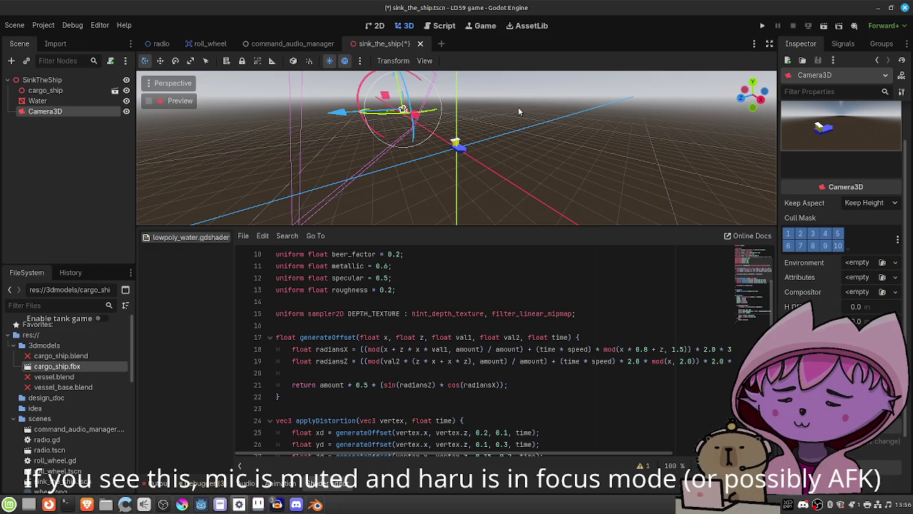
key("ctrl+s")
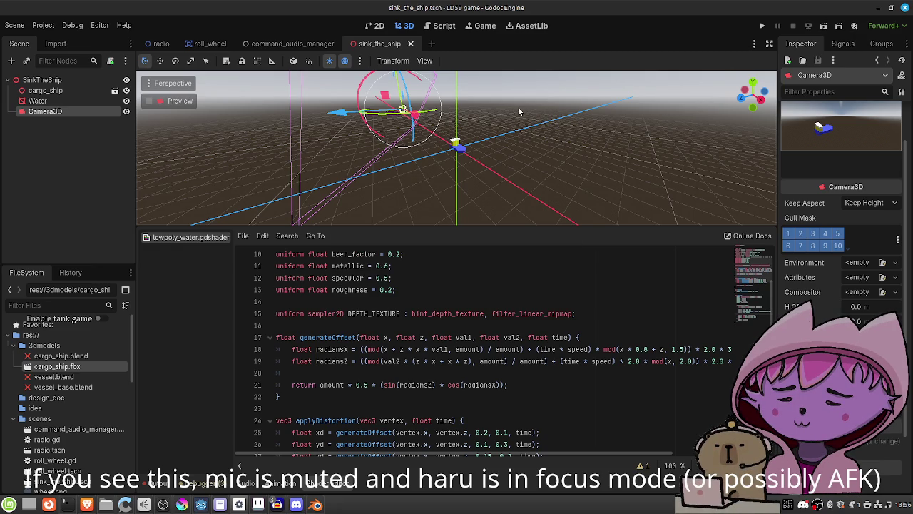
Preview the scene through the camera, return to the free view, and orbit around the scene
left_click(148, 101)
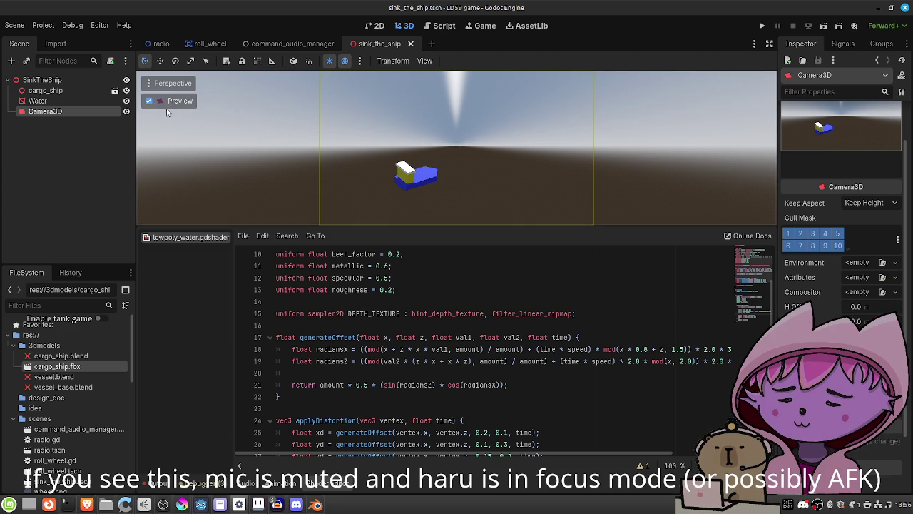
left_click(148, 101)
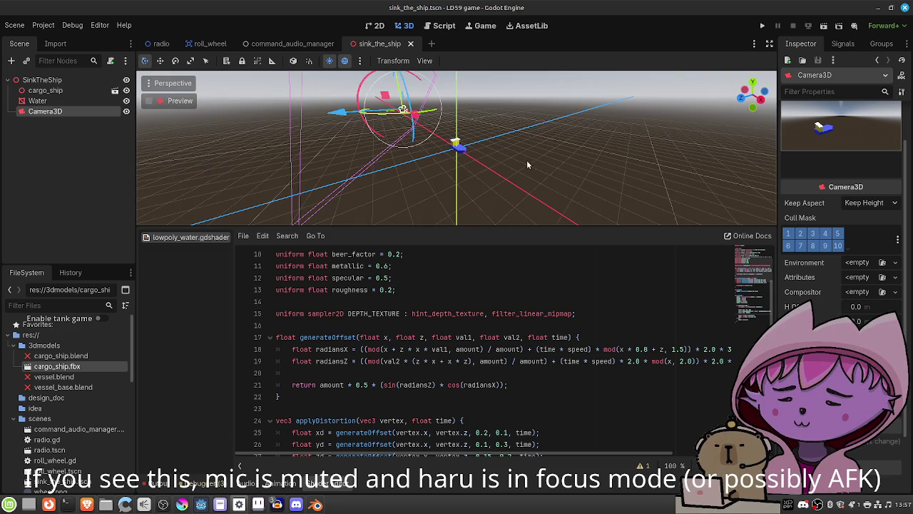
left_click_drag(411, 180, 475, 175)
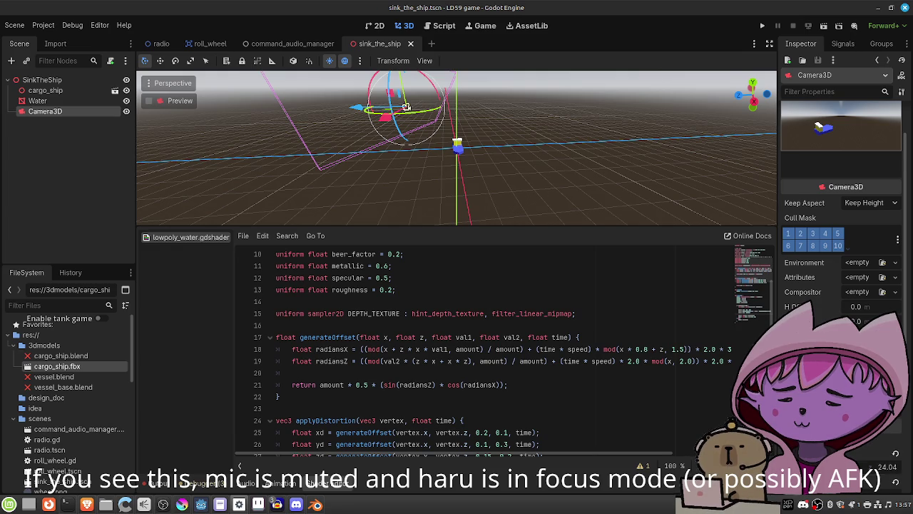
scroll(844, 187, "down", 2)
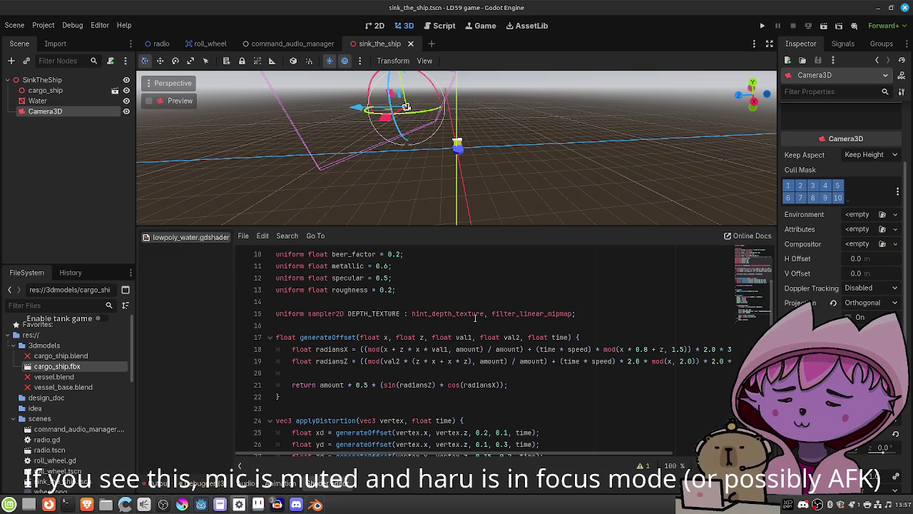
left_click_drag(421, 160, 663, 159)
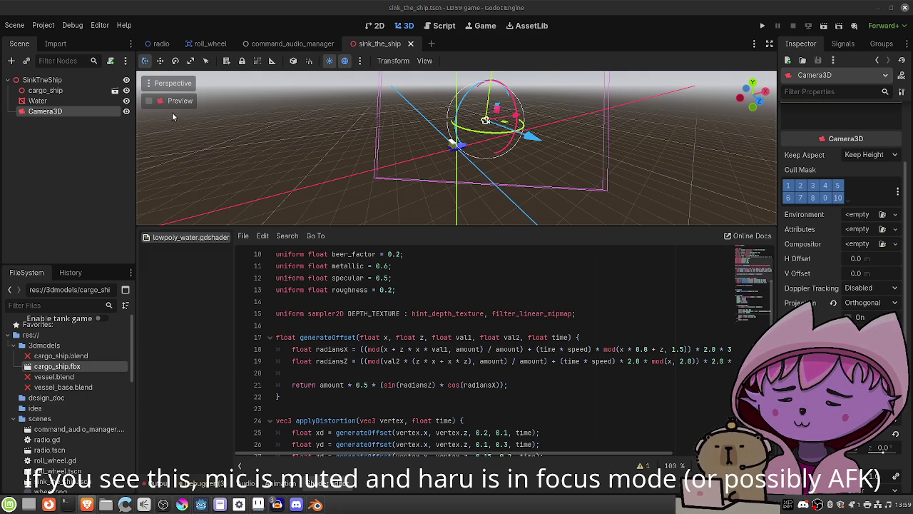
Preview through Camera3D, undo the camera angle to frame the ship side-on, then select Water
left_click(149, 101)
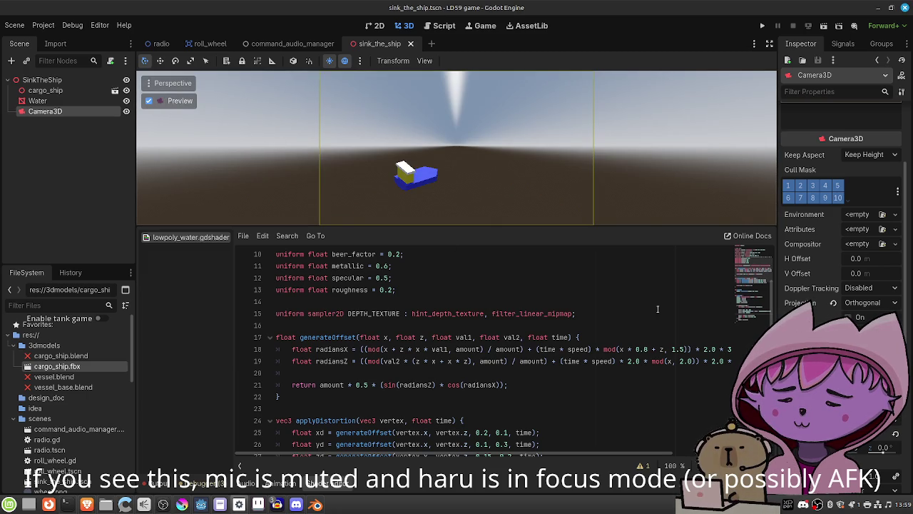
key("ctrl+z")
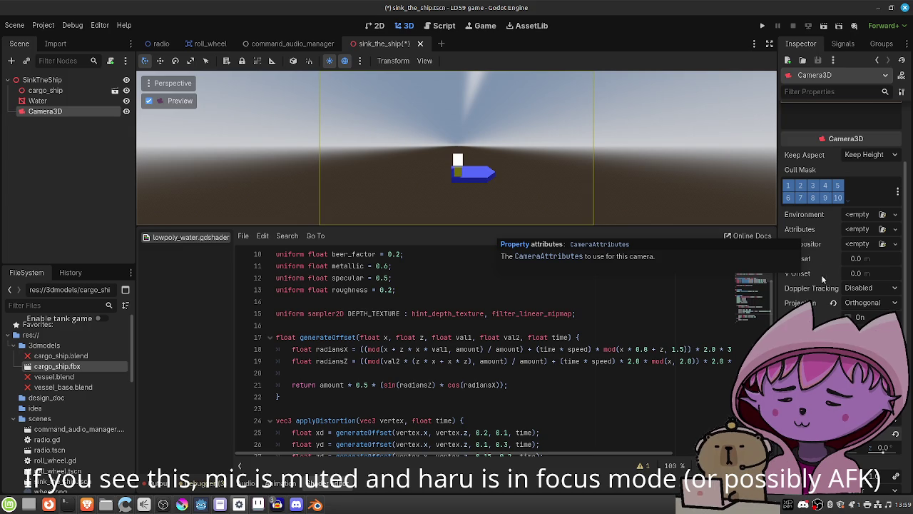
scroll(825, 284, "down", 5)
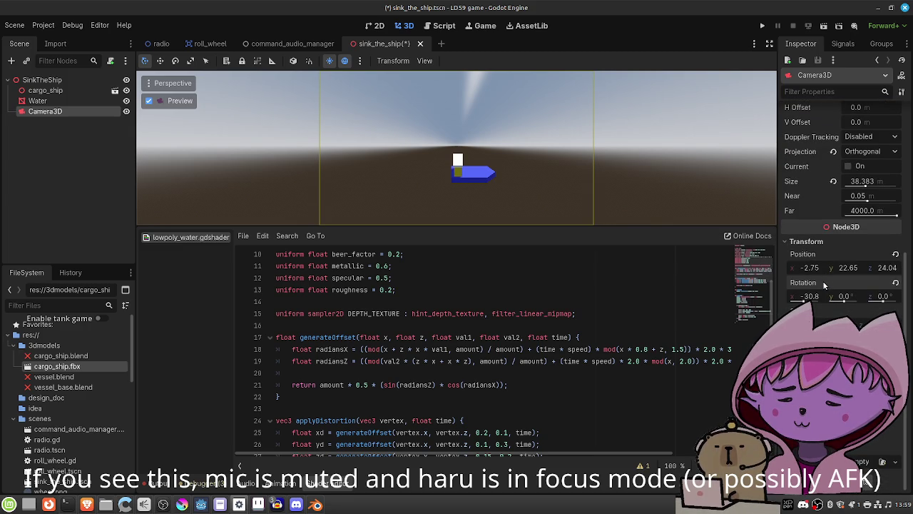
left_click(56, 104)
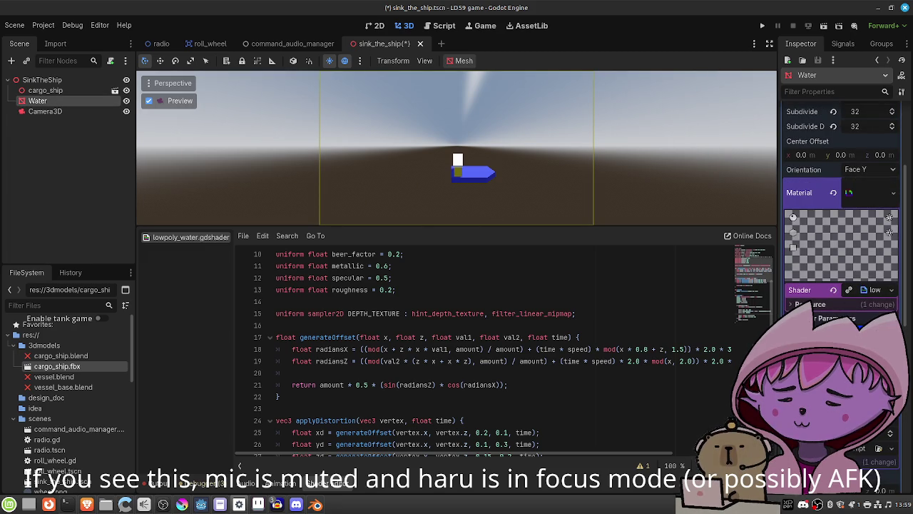
left_click(508, 349)
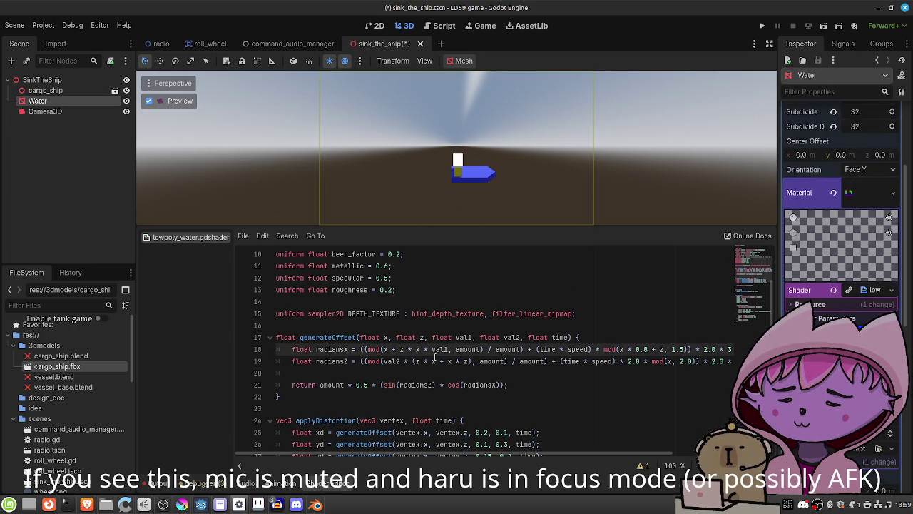
scroll(431, 359, "down", 10)
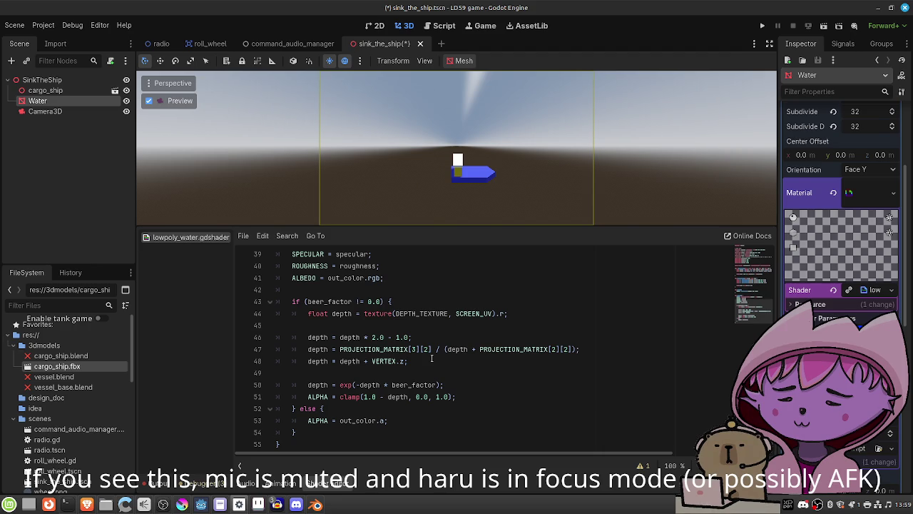
scroll(432, 359, "up", 1)
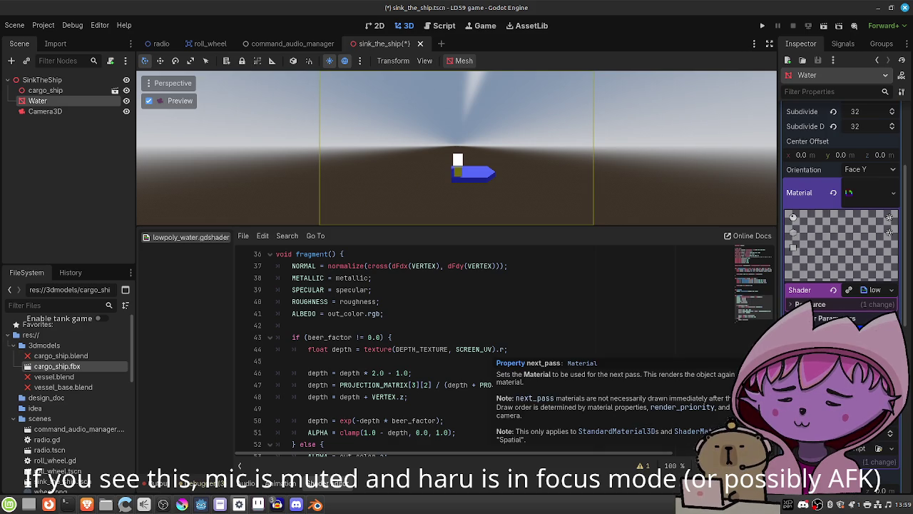
scroll(492, 348, "up", 3)
scroll(492, 348, "up", 6)
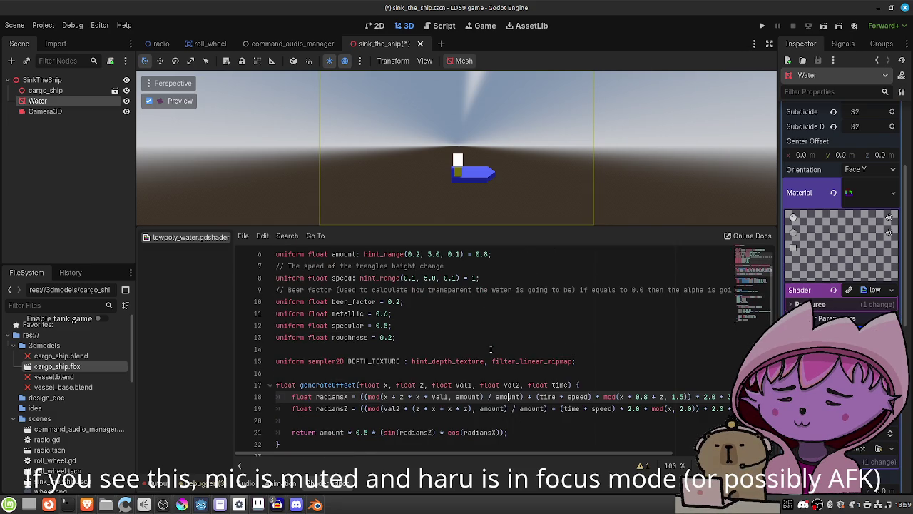
left_click(449, 361)
scroll(468, 368, "down", 10)
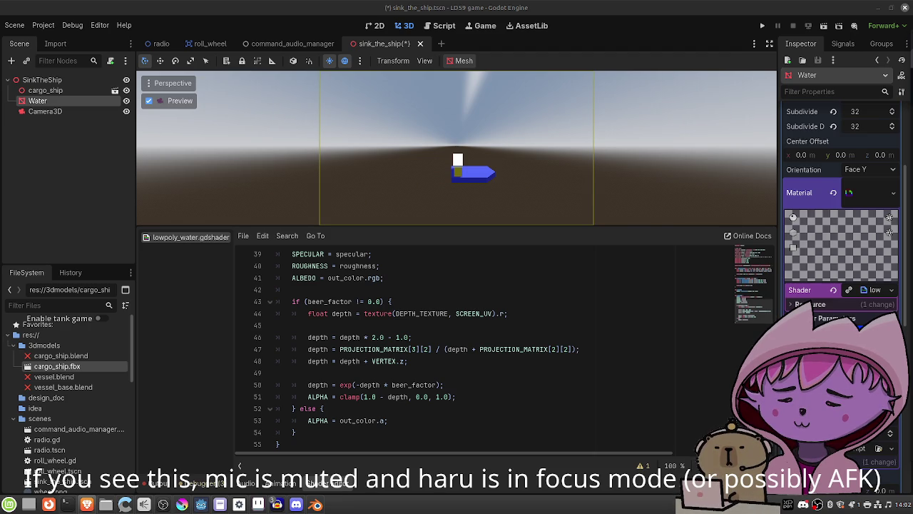
scroll(624, 333, "up", 12)
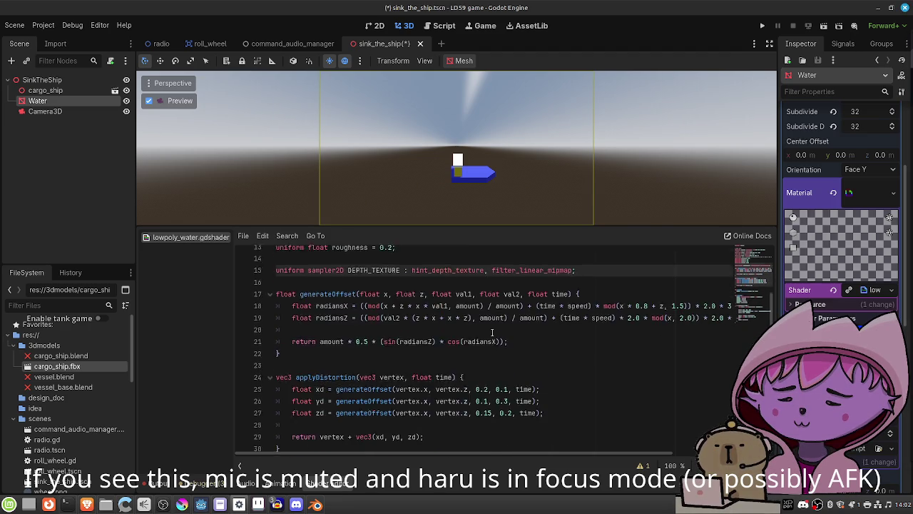
left_click_drag(574, 397, 486, 396)
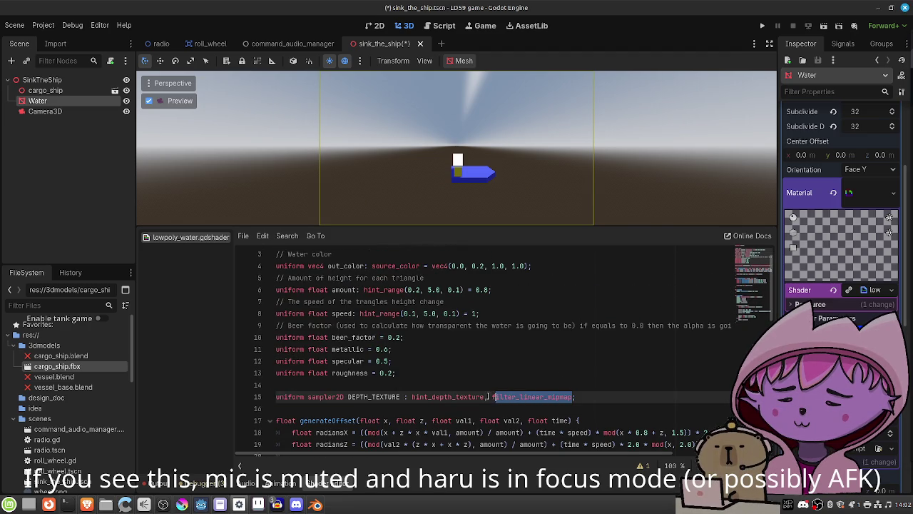
Remove the filter_linear_mipmap hint from DEPTH_TEXTURE on line 15 and save
key("BackSpace")
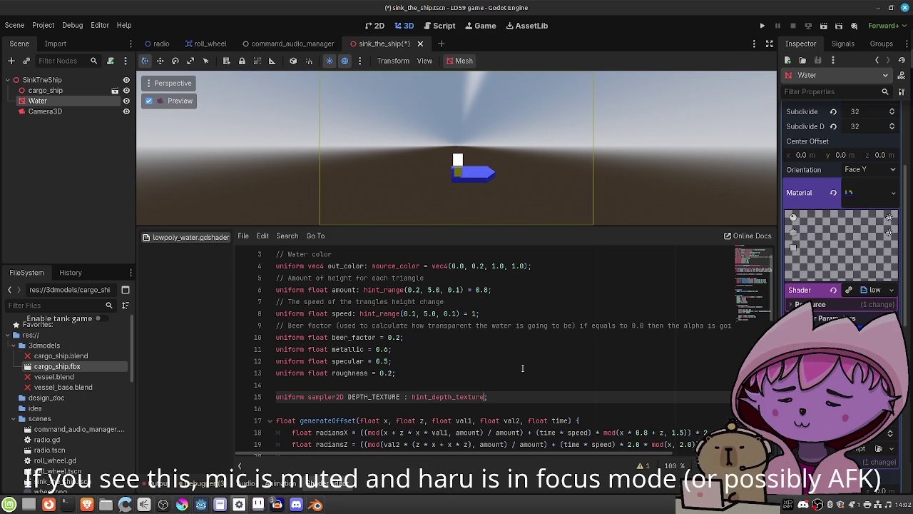
left_click(522, 369)
key("ctrl+s")
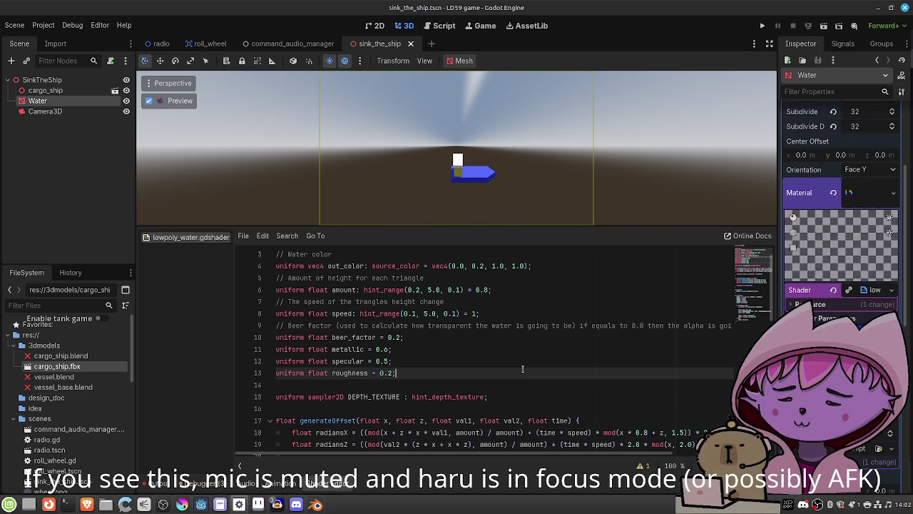
Comment out the depth remap line 46, save to recompile, and leave the camera preview
scroll(523, 368, "down", 12)
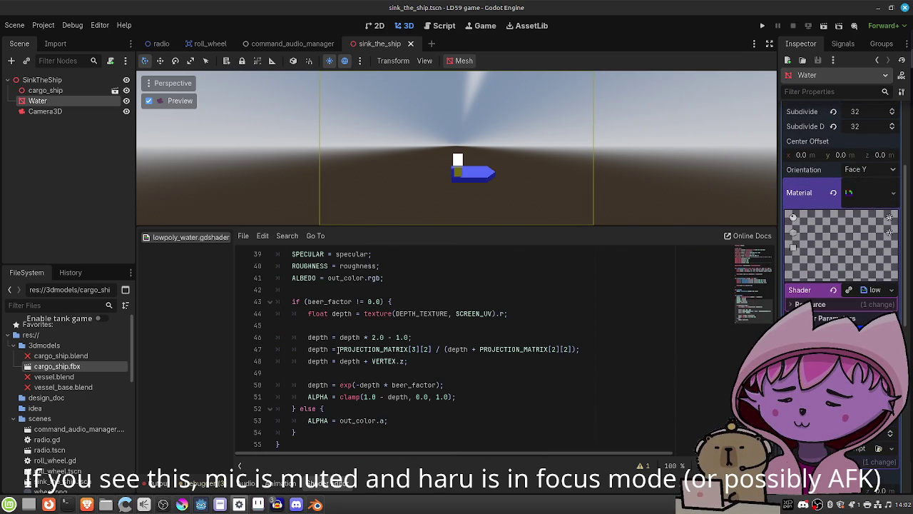
left_click(308, 336)
type("//")
key("ctrl+s")
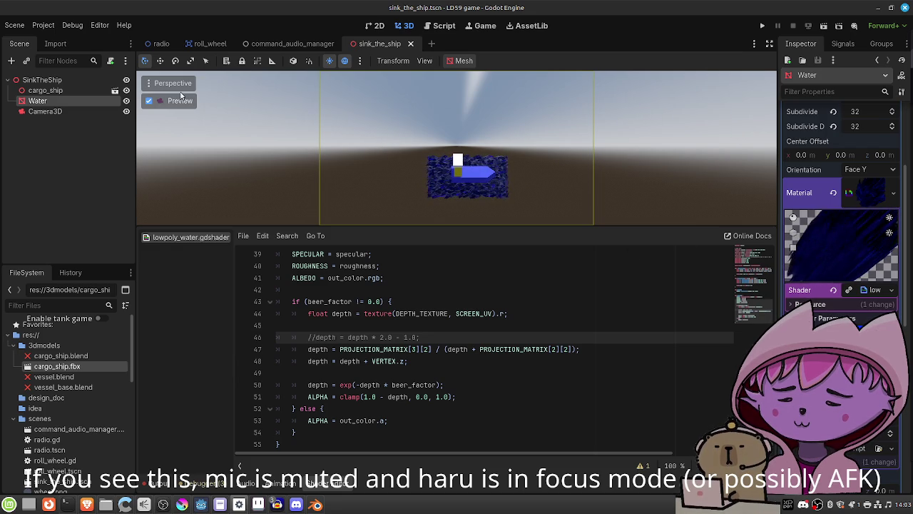
left_click(149, 100)
Set the Water PlaneMesh size to 200 × 200 m
left_click_drag(454, 166, 492, 193)
scroll(500, 200, "up", 4)
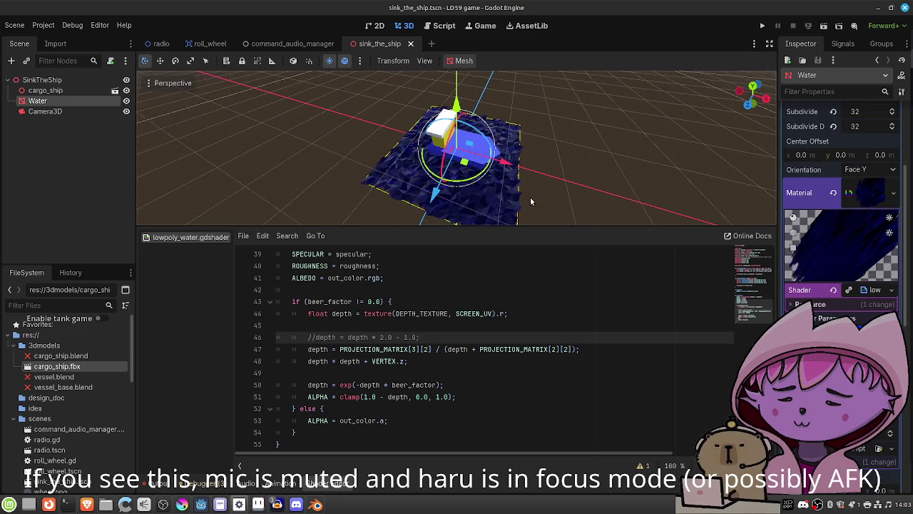
scroll(531, 197, "down", 6)
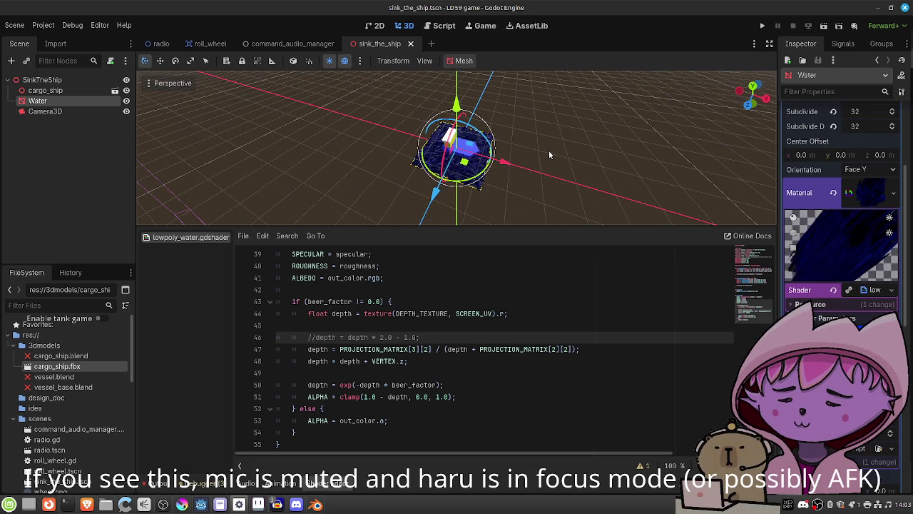
scroll(805, 158, "up", 5)
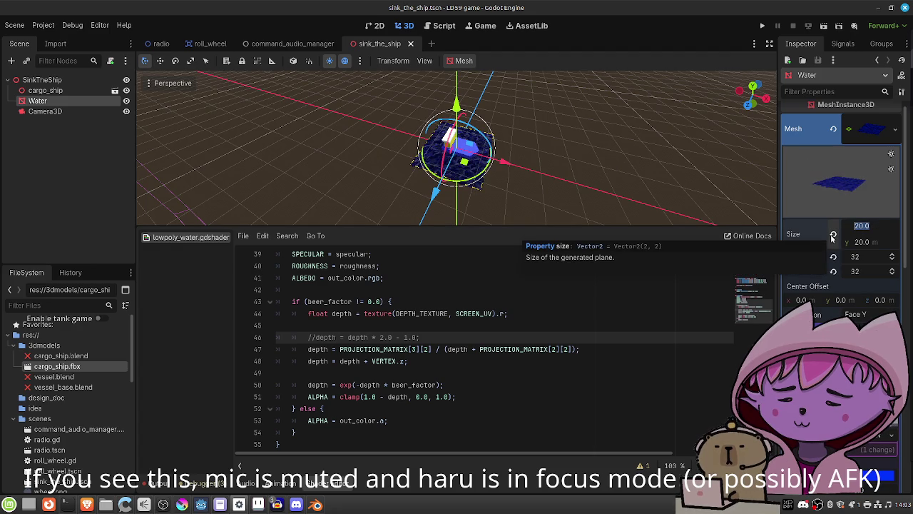
type("200")
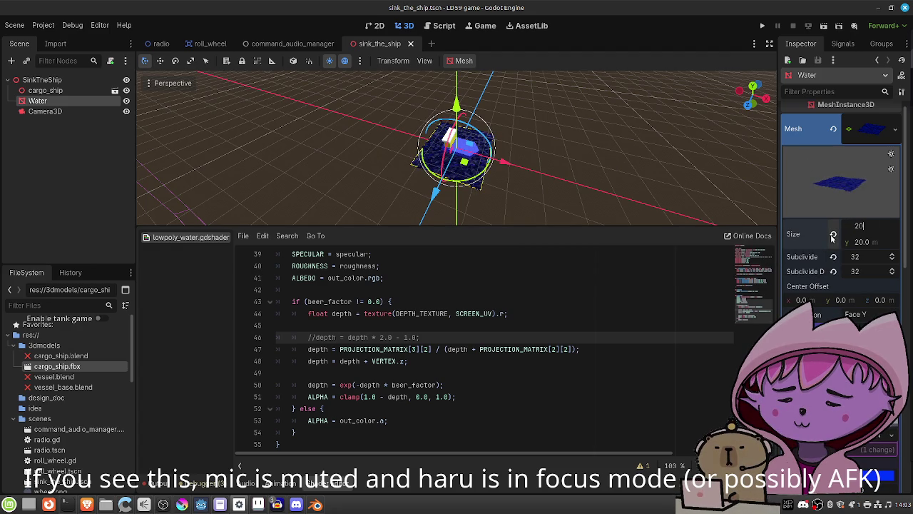
key("Tab")
type("200")
key("Return")
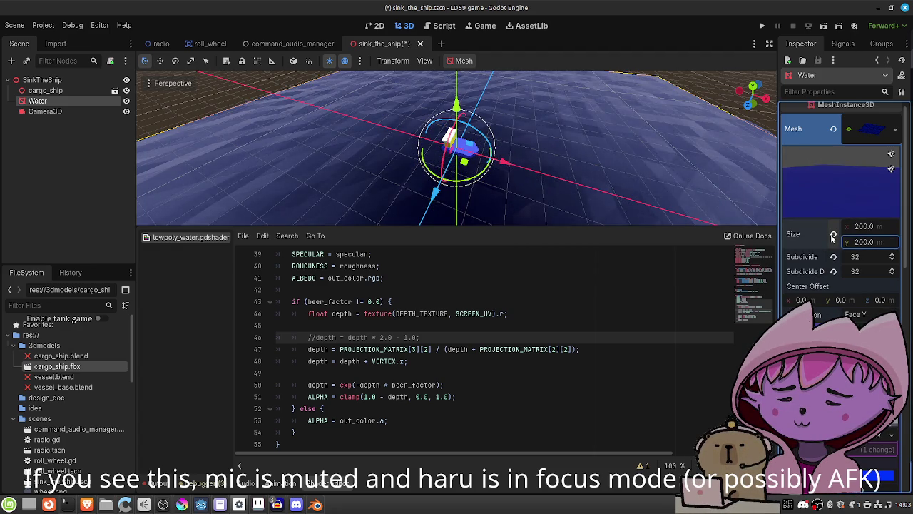
Pick a brighter water colour in the colour picker
scroll(568, 162, "down", 6)
scroll(562, 167, "up", 2)
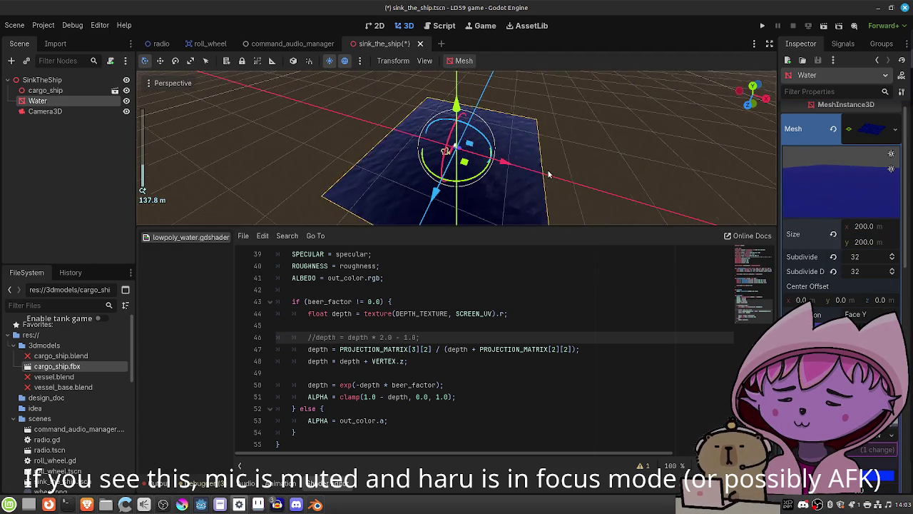
scroll(842, 286, "down", 2)
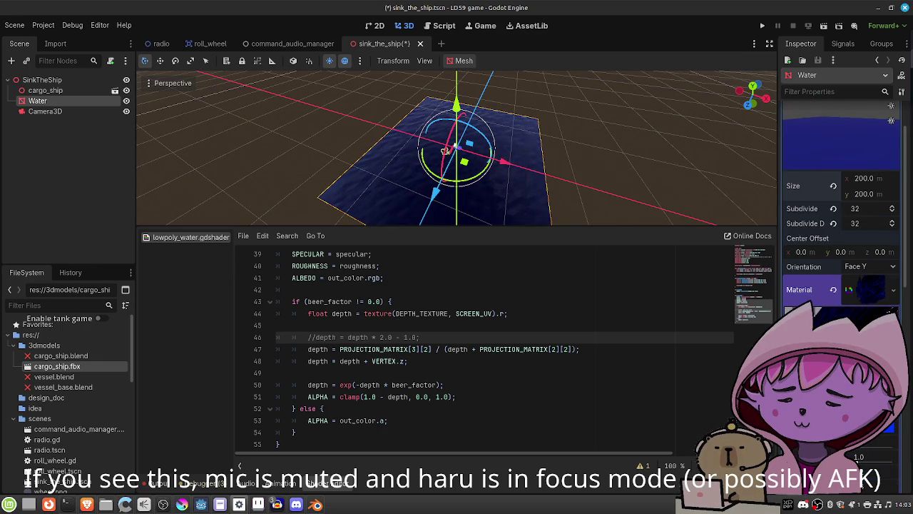
left_click(818, 312)
mouse_move(904, 190)
left_mouse_down()
mouse_move(901, 152)
mouse_move(902, 172)
left_mouse_up()
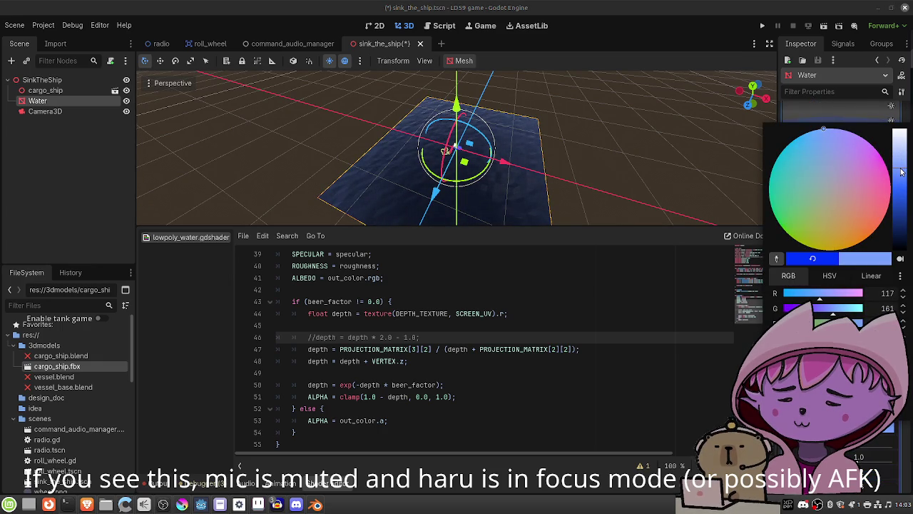
key("Escape")
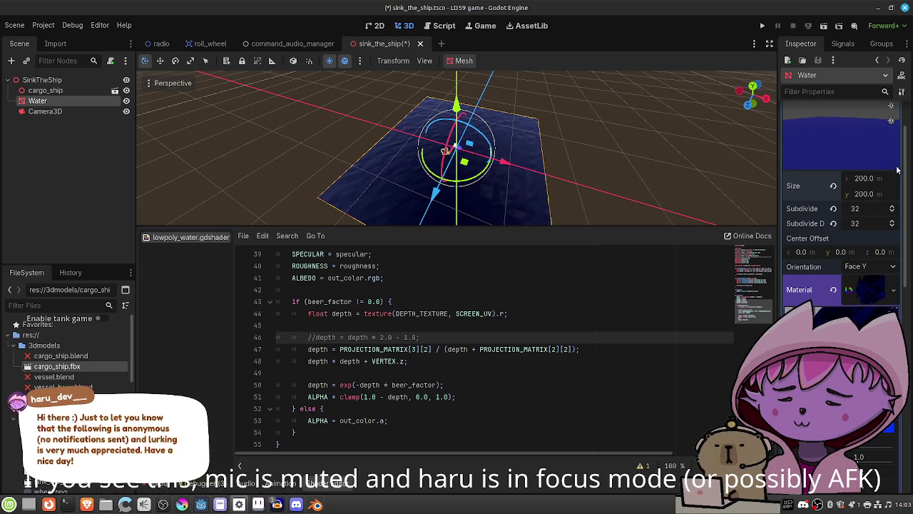
Save the scene, check the view through Camera3D, then reselect the Water node
mouse_move(500, 204)
left_mouse_down()
mouse_move(518, 204)
mouse_move(598, 89)
mouse_move(597, 213)
mouse_move(620, 105)
mouse_move(630, 181)
mouse_move(613, 196)
mouse_move(628, 206)
left_mouse_up()
key("ctrl+s")
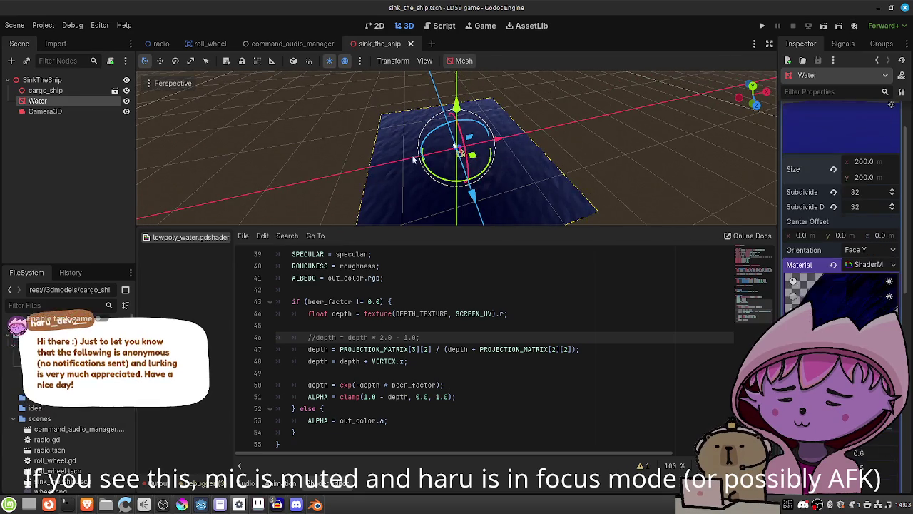
left_click(45, 111)
left_click(150, 101)
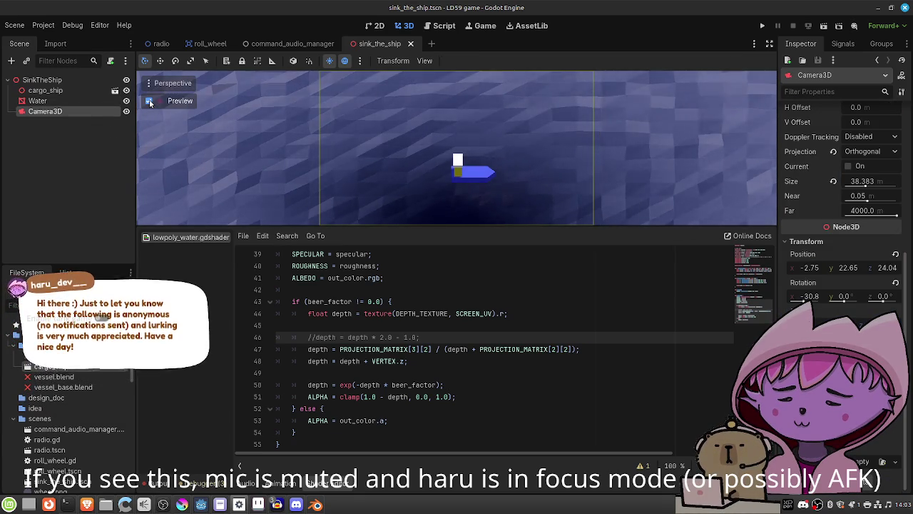
left_click(149, 101)
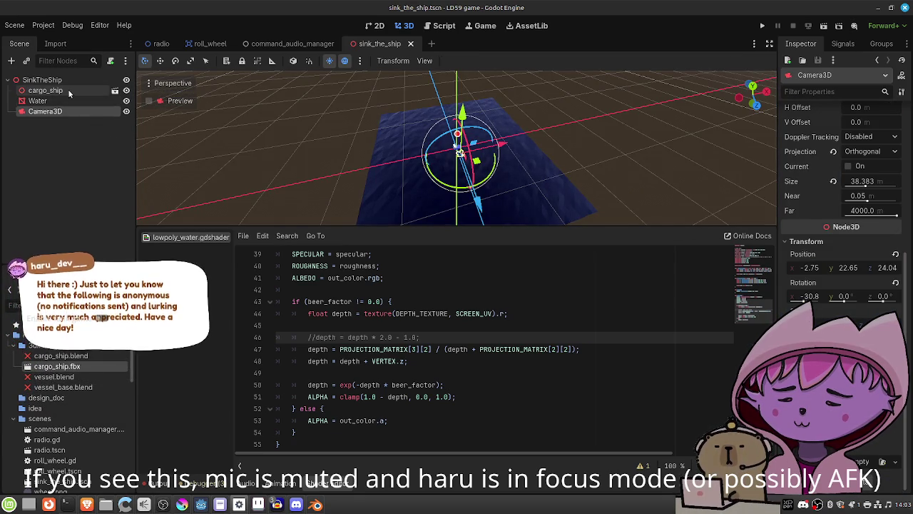
left_click(45, 91)
left_click(41, 101)
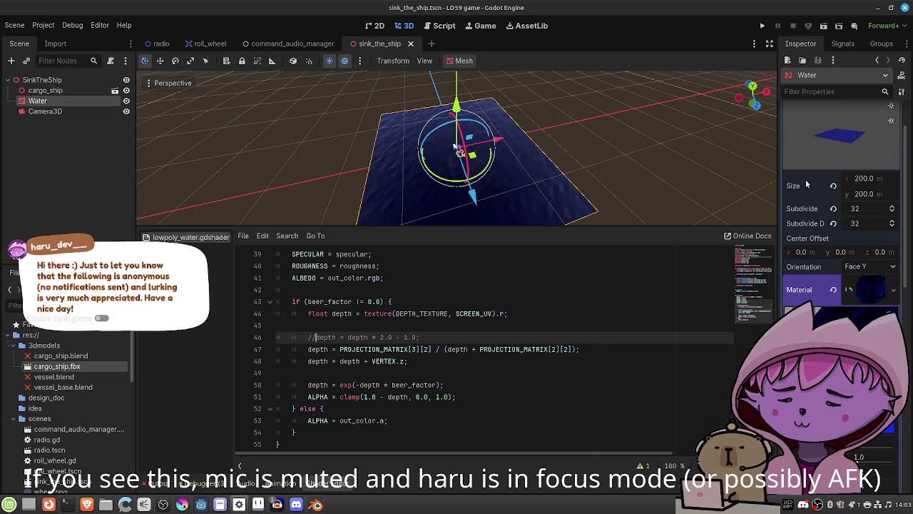
Set the Water mesh's Subdivide Width and Subdivide Depth to 64
left_click(853, 209)
type("64")
key("Tab")
type("64")
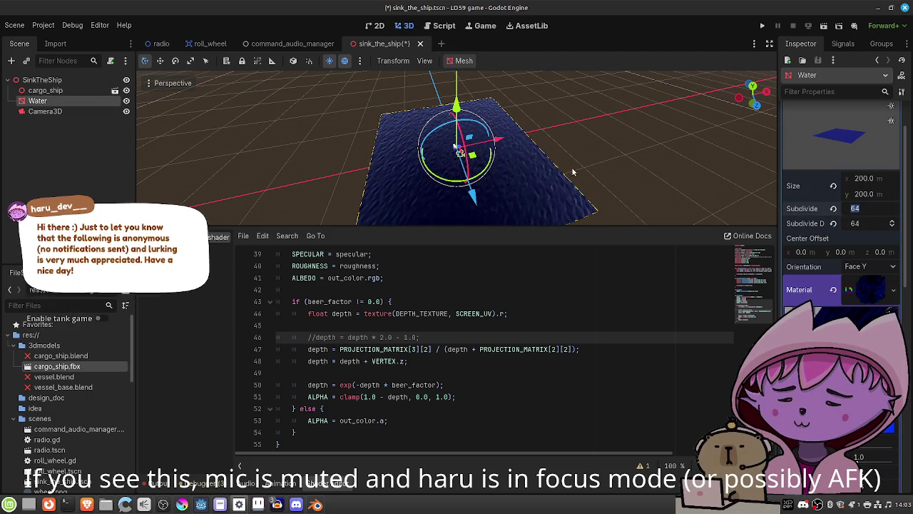
key("shift+Tab")
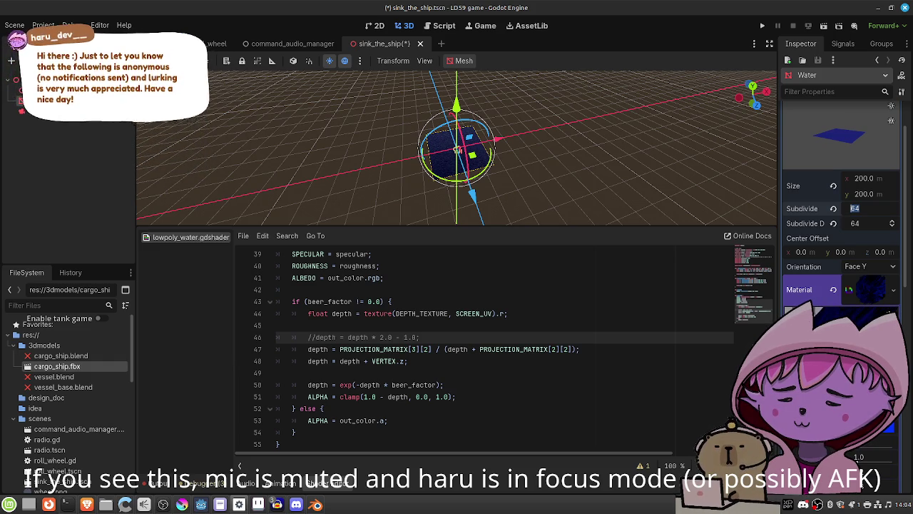
Expand the Water material settings and orbit to inspect the finer waves
scroll(435, 328, "up", 3)
scroll(435, 329, "up", 9)
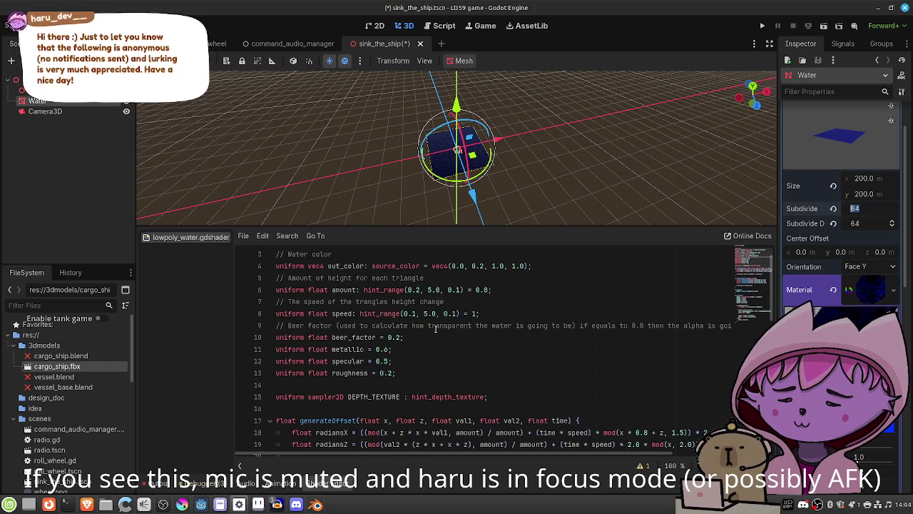
left_click(870, 289)
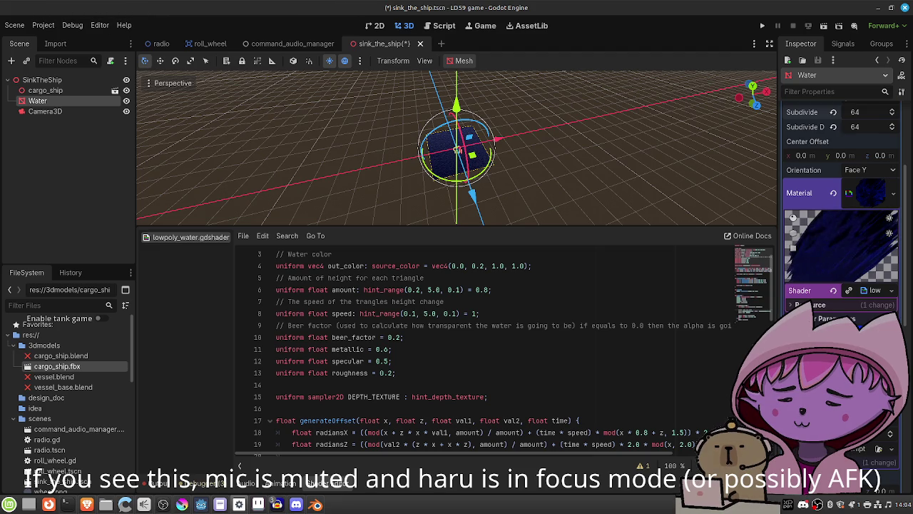
scroll(527, 206, "up", 5)
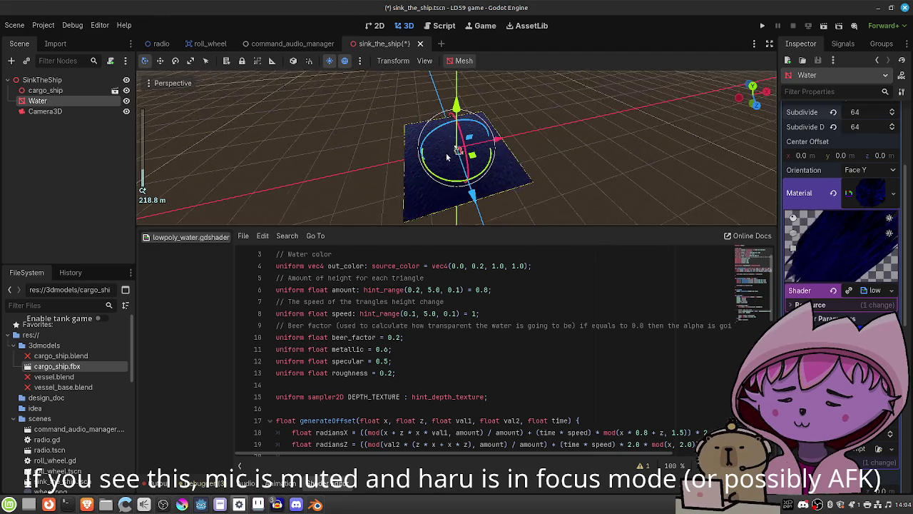
left_click_drag(553, 198, 610, 183)
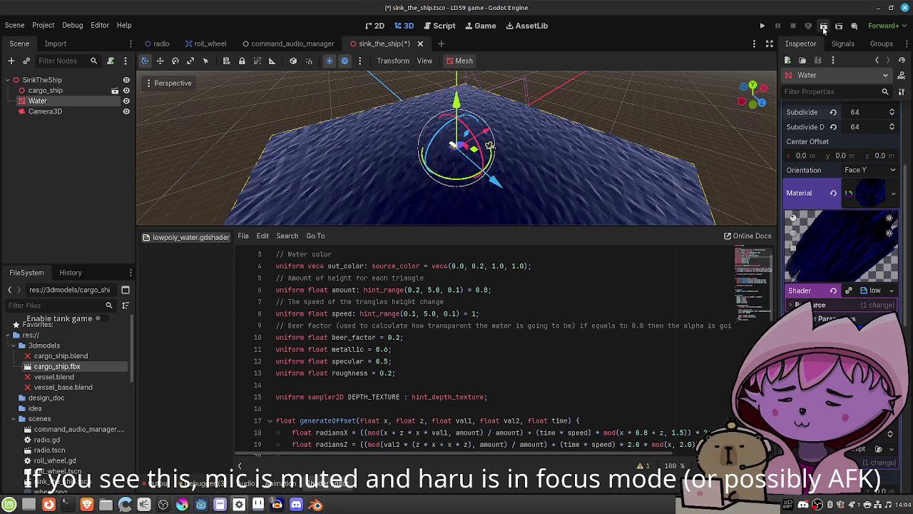
Preview through Camera3D and drag its orthogonal Size to 66.42 to frame the whole water plane
left_click(69, 112)
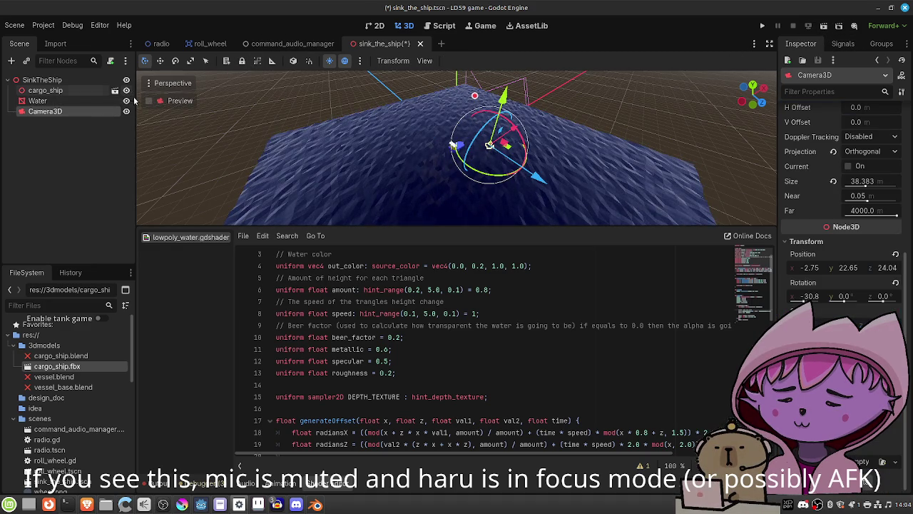
left_click(149, 100)
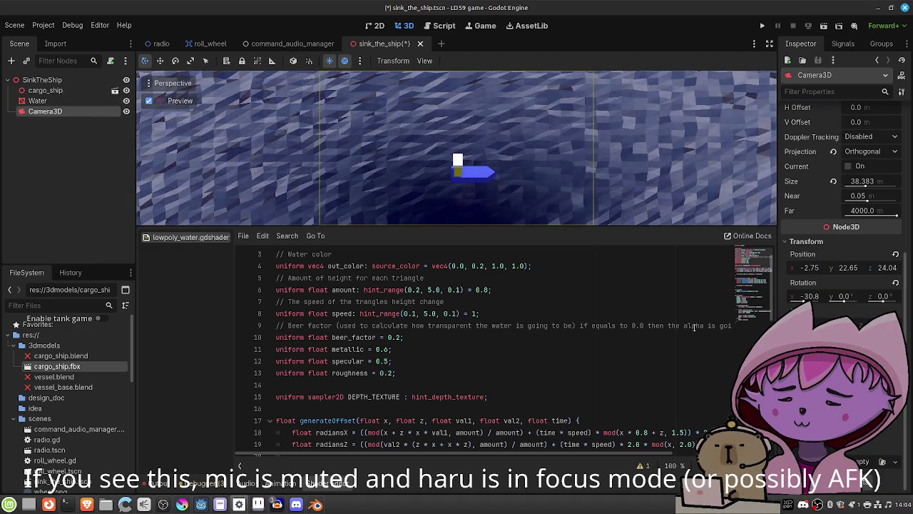
left_click(68, 99)
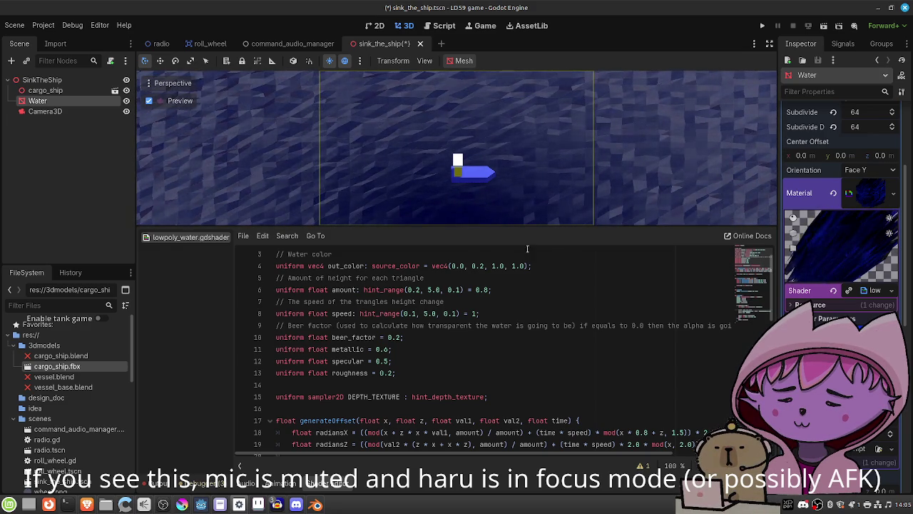
left_click(62, 110)
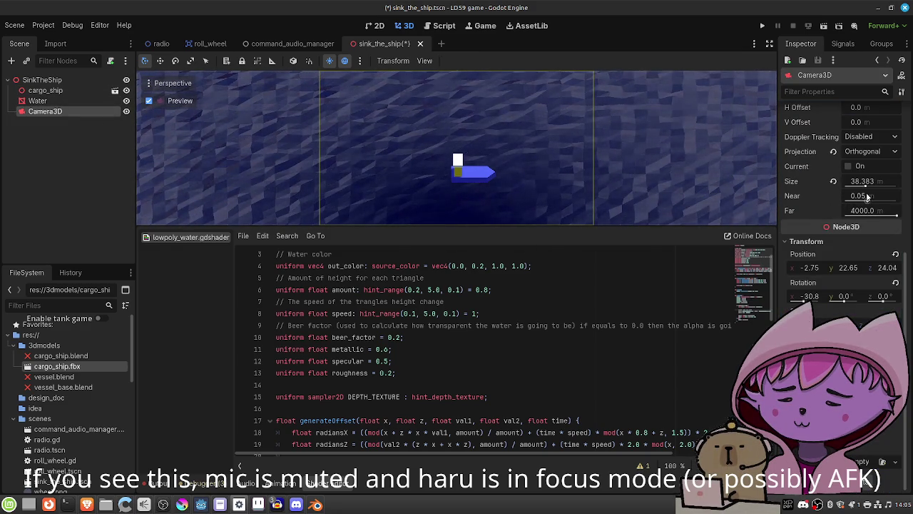
mouse_move(865, 183)
left_mouse_down()
mouse_move(849, 186)
mouse_move(883, 196)
left_mouse_up()
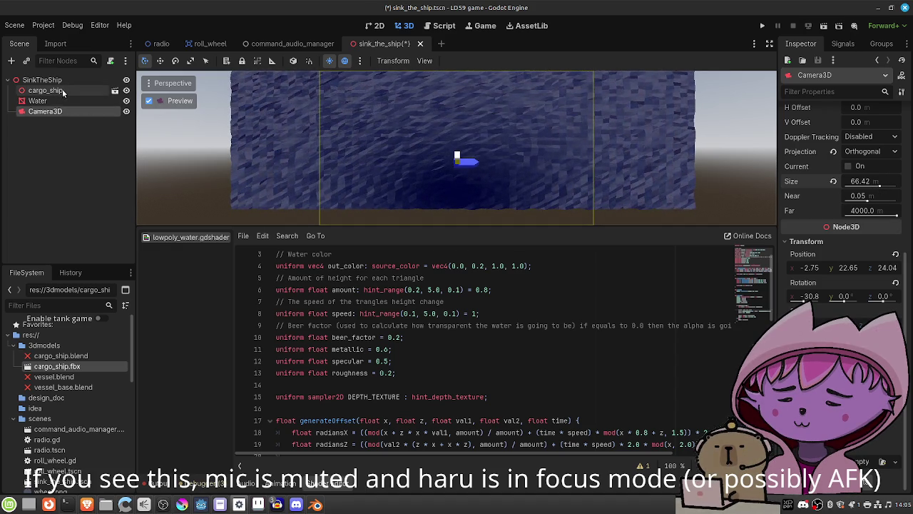
Check cargo_ship's transform, then rotate Camera3D to -45° on X and 45° on Y
left_click(57, 91)
left_click(804, 126)
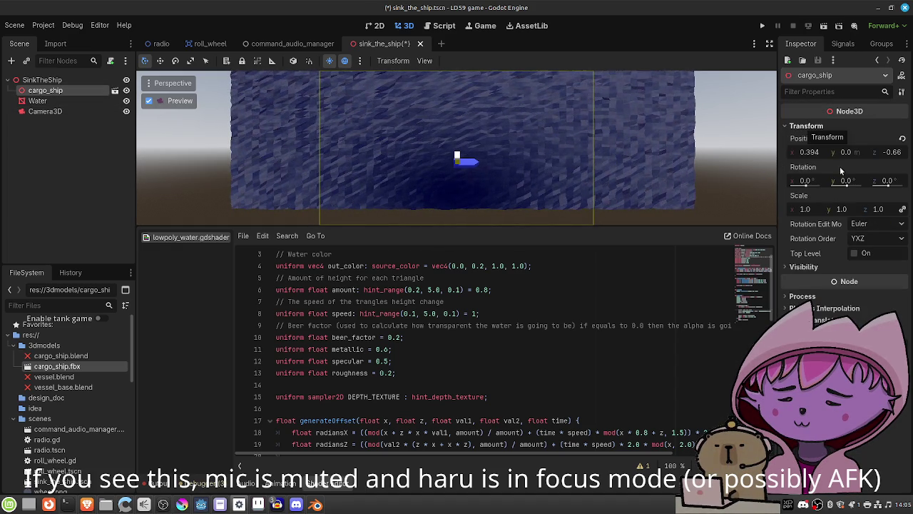
left_click(75, 112)
left_click(811, 296)
type("-45")
key("Return")
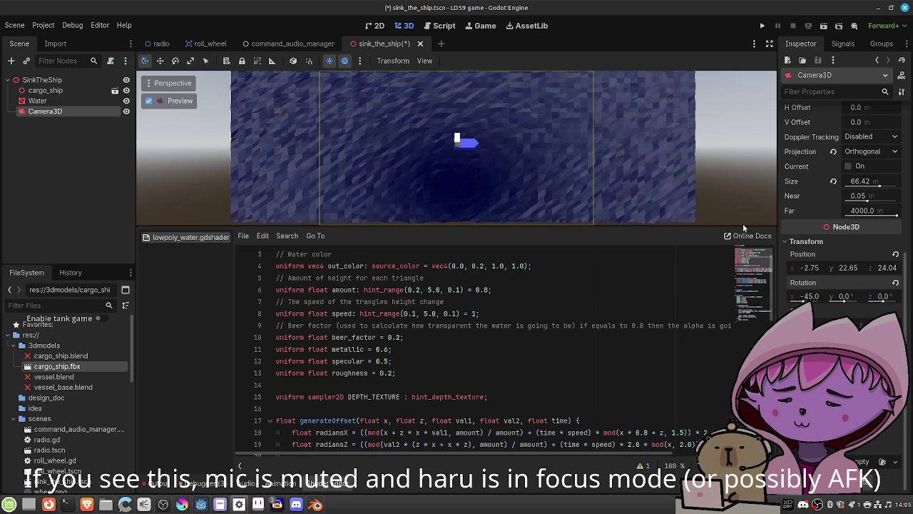
left_click(844, 296)
type("45")
key("Return")
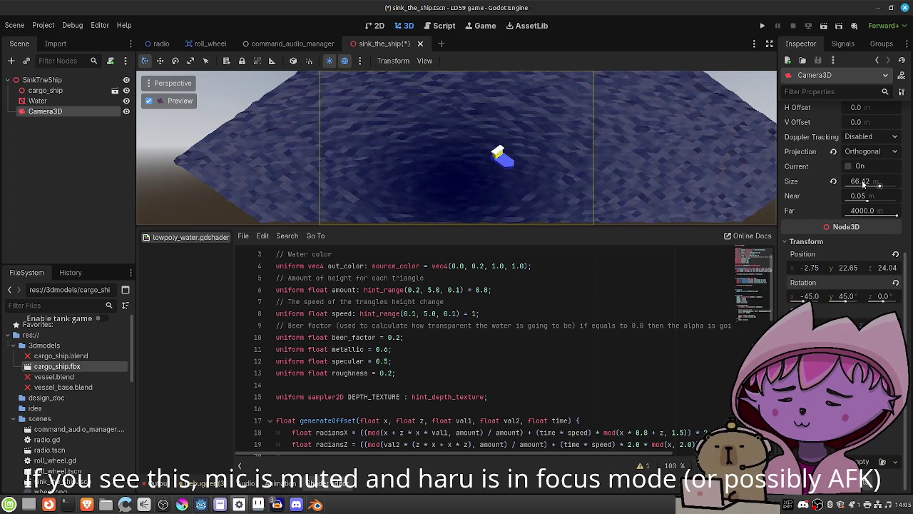
Tune the camera Size to 59.878 and Near to 0.003, keeping Far at 4000
mouse_move(884, 188)
left_mouse_down()
mouse_move(906, 193)
mouse_move(897, 195)
left_mouse_up()
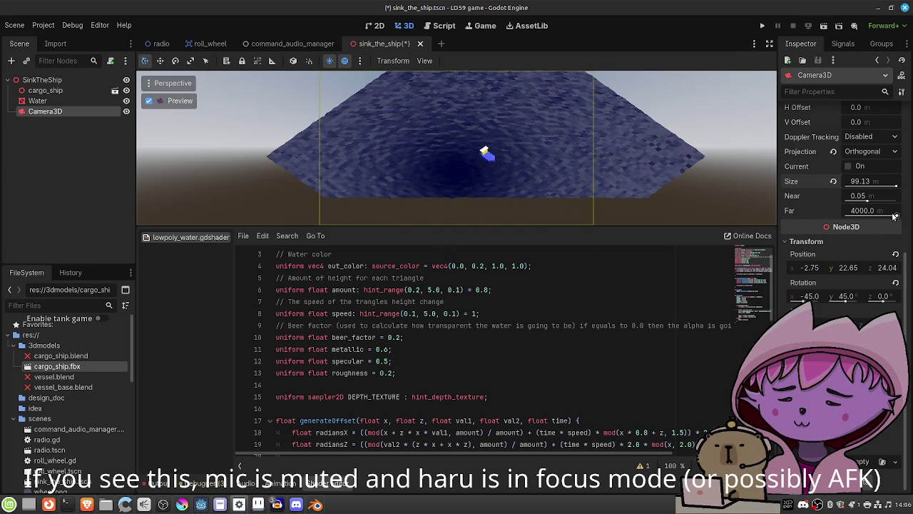
mouse_move(896, 216)
left_mouse_down()
mouse_move(872, 220)
mouse_move(899, 219)
mouse_move(862, 202)
left_mouse_up()
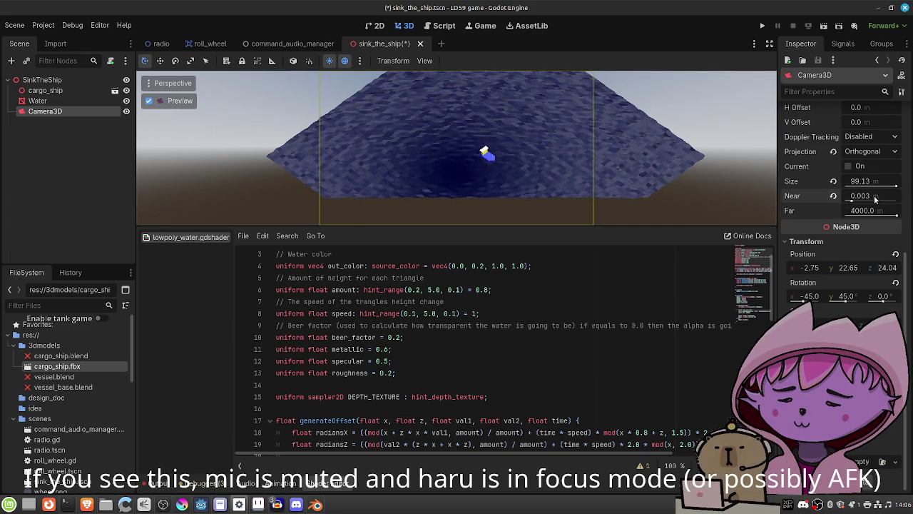
mouse_move(897, 186)
left_mouse_down()
mouse_move(868, 184)
mouse_move(877, 186)
left_mouse_up()
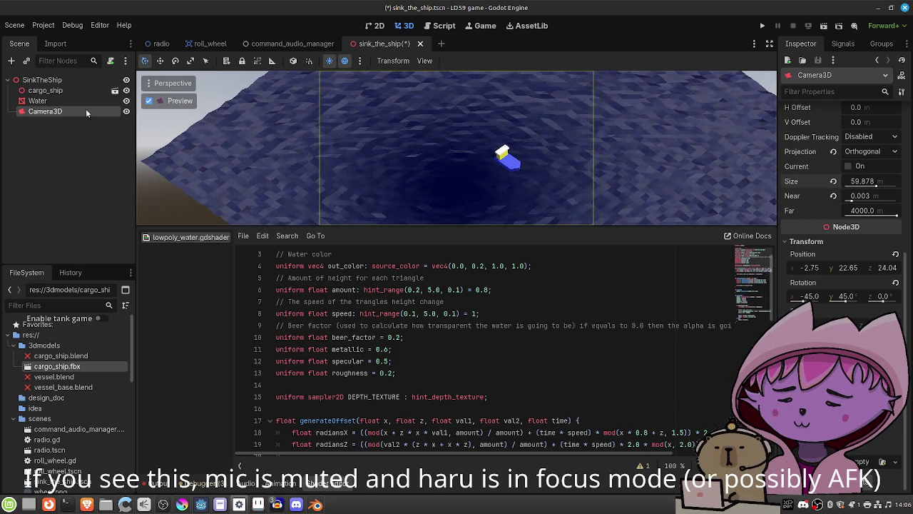
left_click(76, 90)
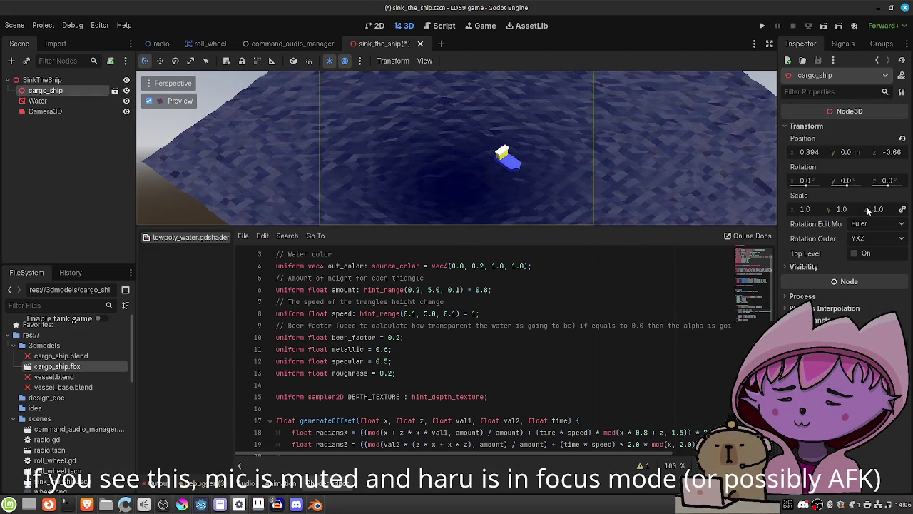
Scale cargo_ship down to 0.59 on all axes, save, and run the current scene
mouse_move(807, 209)
left_mouse_down()
mouse_move(780, 209)
mouse_move(789, 209)
left_mouse_up()
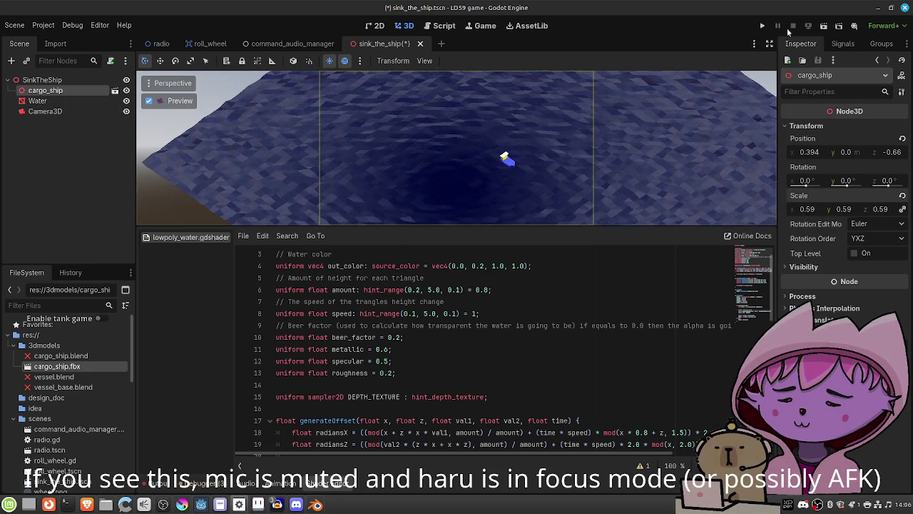
key("ctrl+s")
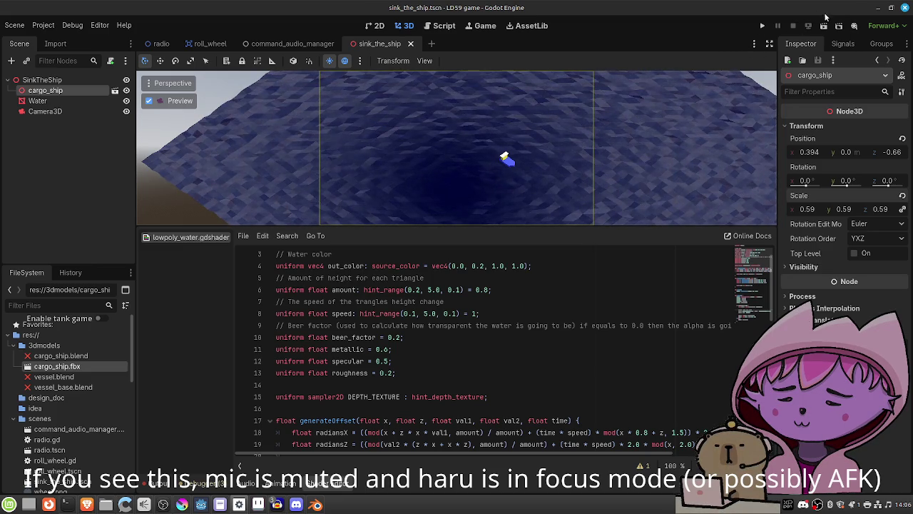
left_click(824, 27)
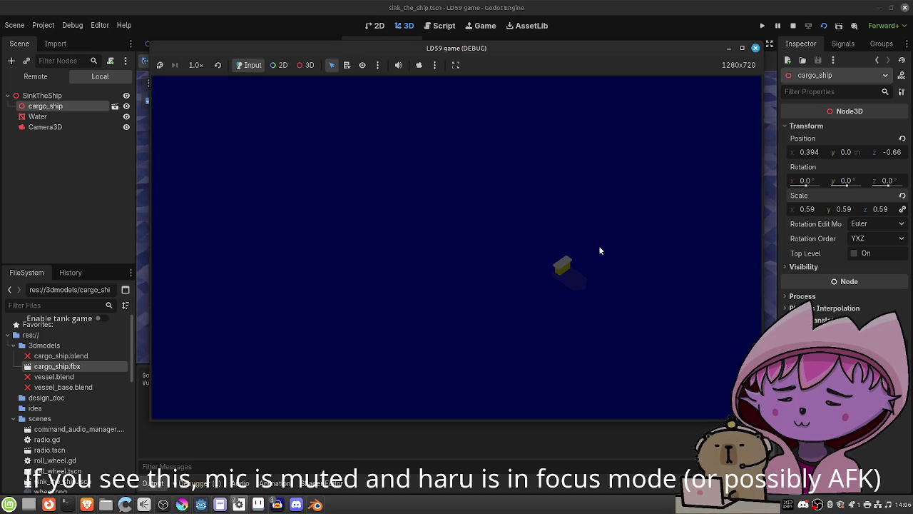
Stop the game, make Camera3D the current camera, save, and return from camera preview
left_click(755, 49)
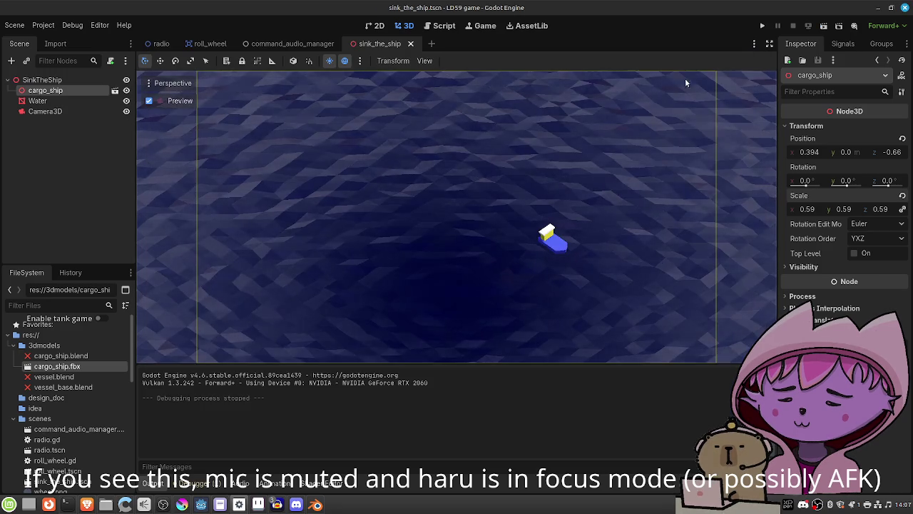
left_click(59, 112)
scroll(816, 202, "up", 5)
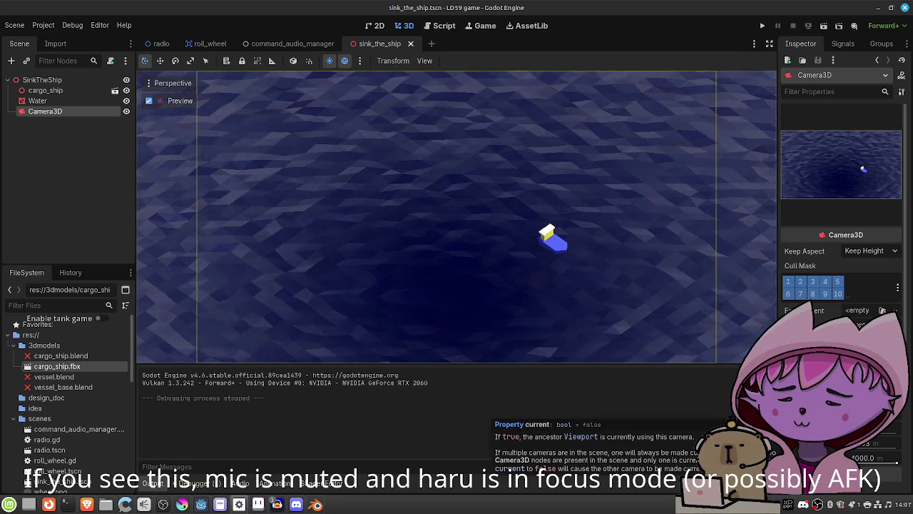
left_click(860, 414)
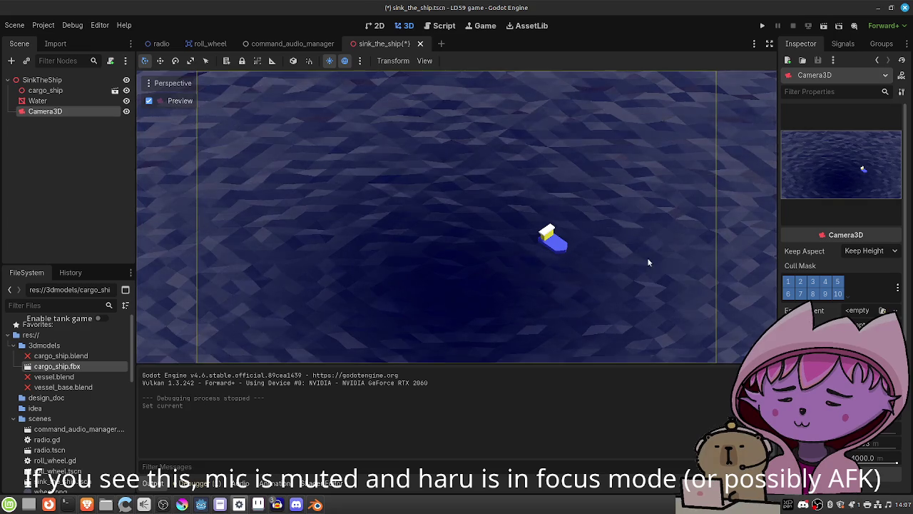
key("ctrl+s")
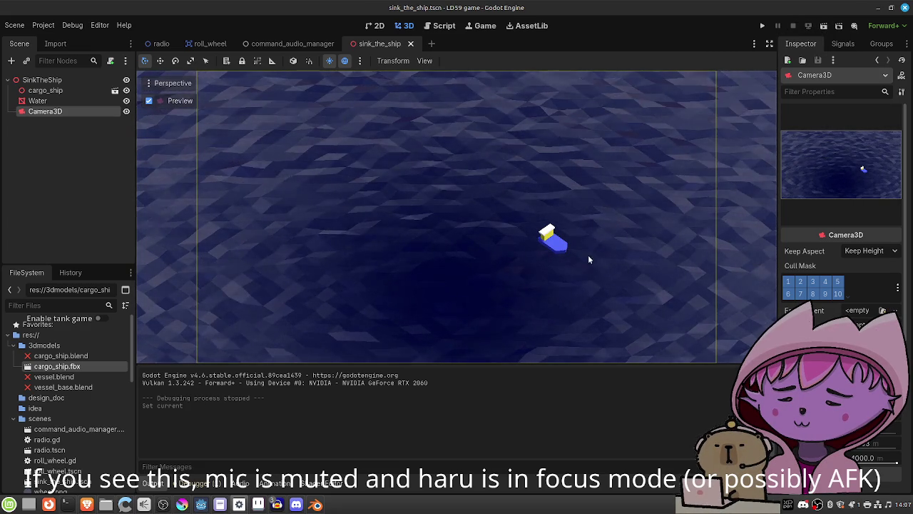
left_click(149, 100)
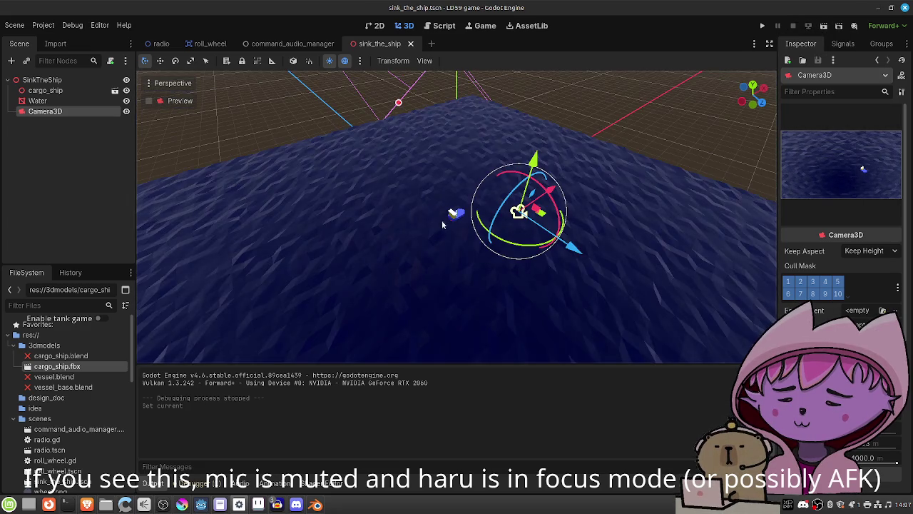
Move Camera3D further back along its Z axis
scroll(464, 238, "up", 6)
scroll(490, 278, "down", 3)
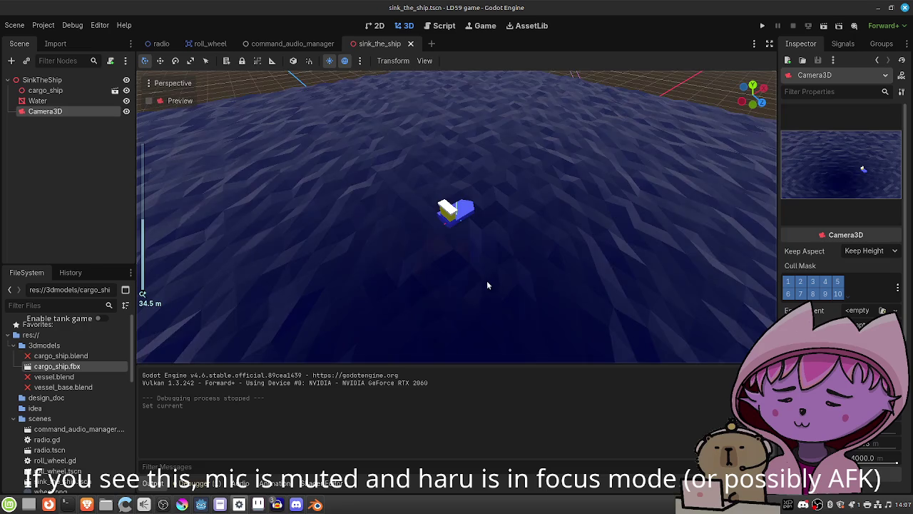
scroll(487, 280, "up", 3)
mouse_move(474, 283)
left_mouse_down()
mouse_move(528, 214)
mouse_move(529, 245)
mouse_move(571, 189)
mouse_move(561, 203)
mouse_move(437, 249)
left_mouse_up()
scroll(467, 257, "down", 8)
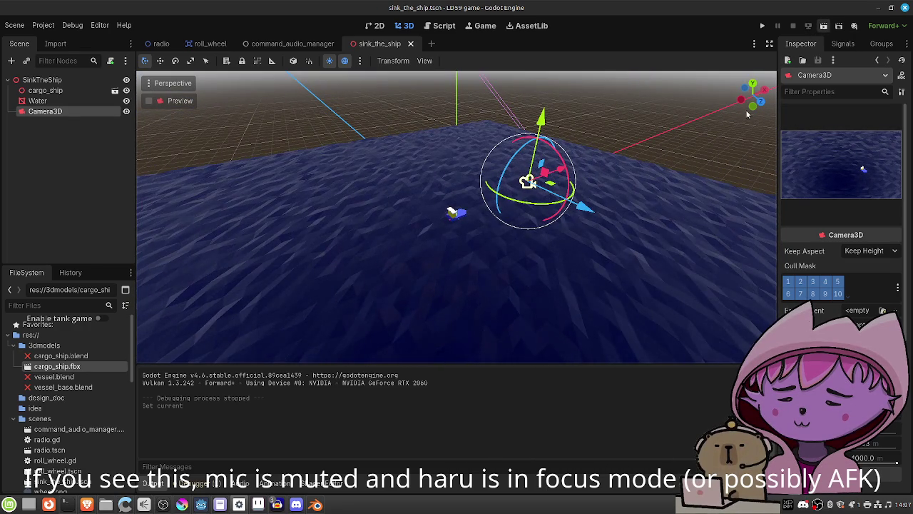
left_click_drag(456, 236, 323, 223)
mouse_move(363, 244)
left_mouse_down()
mouse_move(394, 238)
mouse_move(380, 231)
left_mouse_up()
key("g")
key("z")
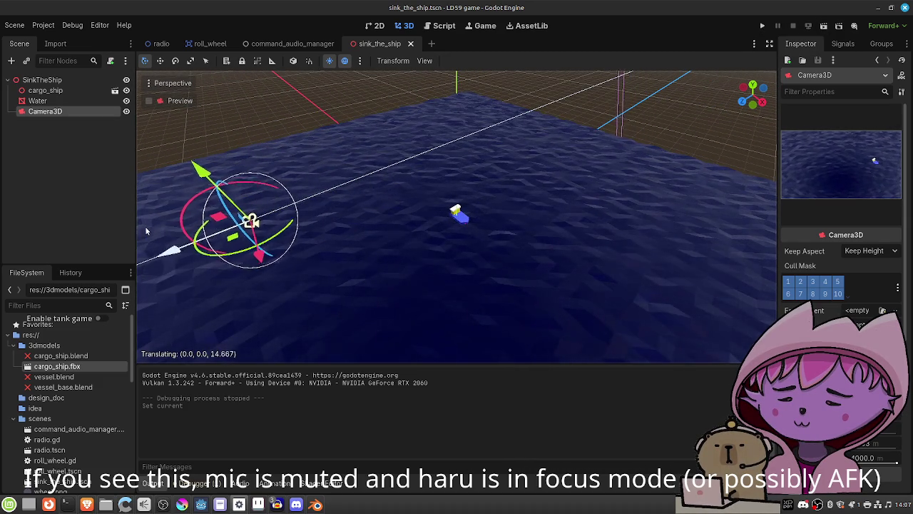
left_click(164, 219)
Test-run the scene, then begin adding a child node to the SinkTheShip root
left_click(825, 27)
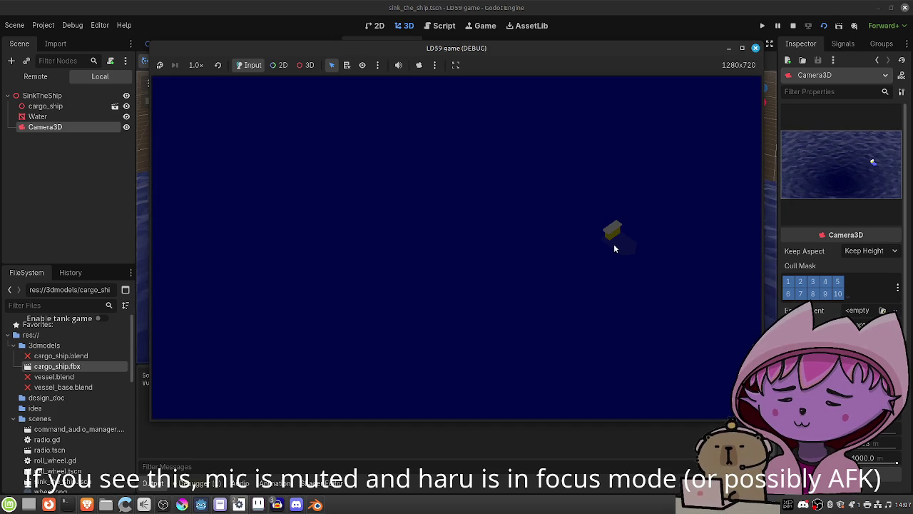
left_click(756, 48)
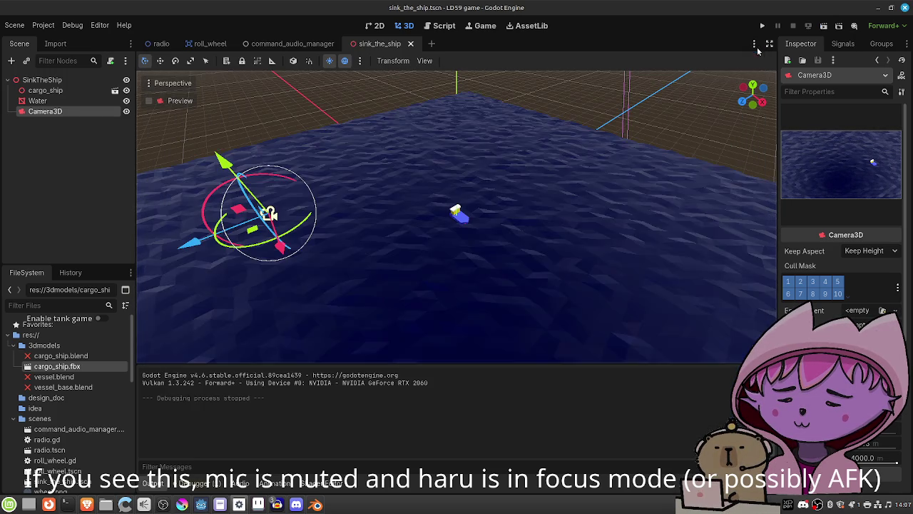
left_click(80, 80)
left_click(11, 60)
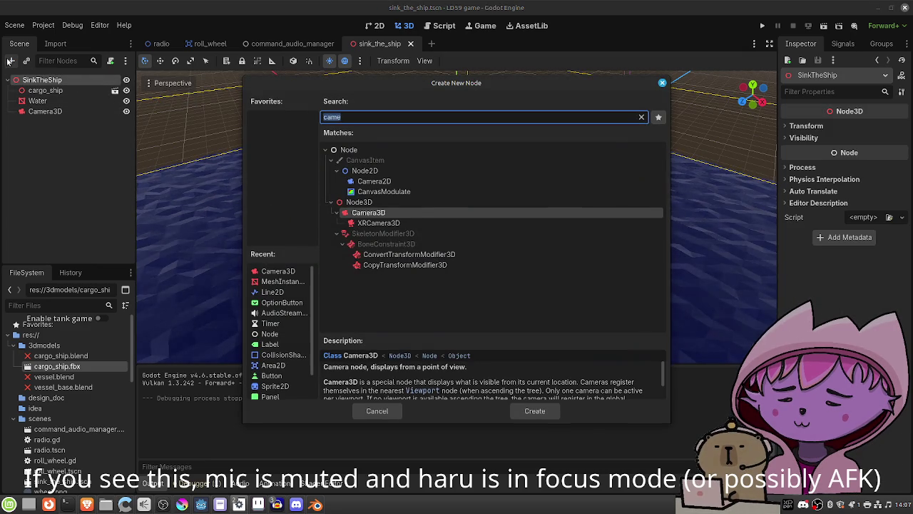
Add a DirectionalLight3D node under SinkTheShip by searching 'light3'
type("light")
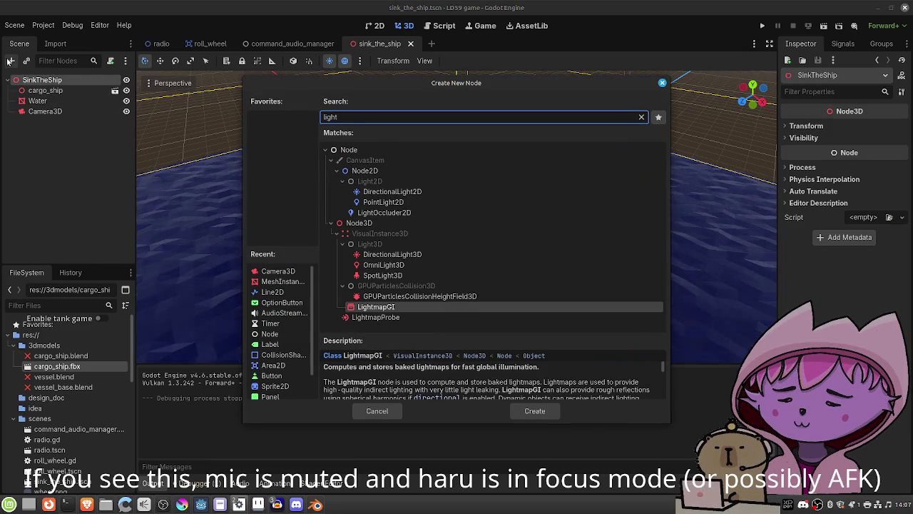
type("3")
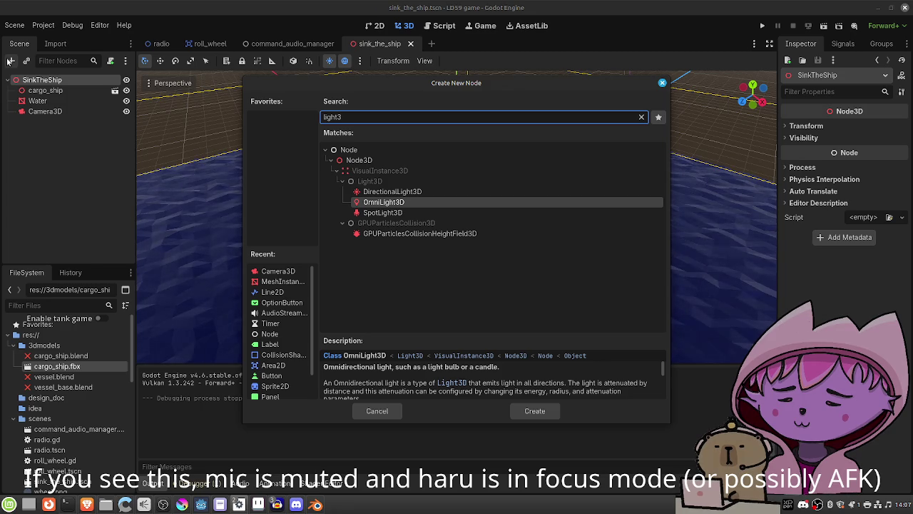
key("Up")
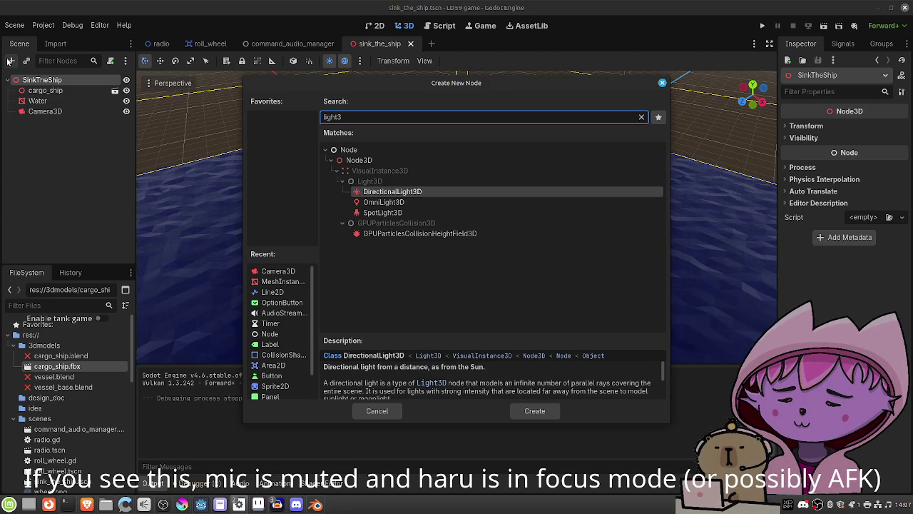
key("Return")
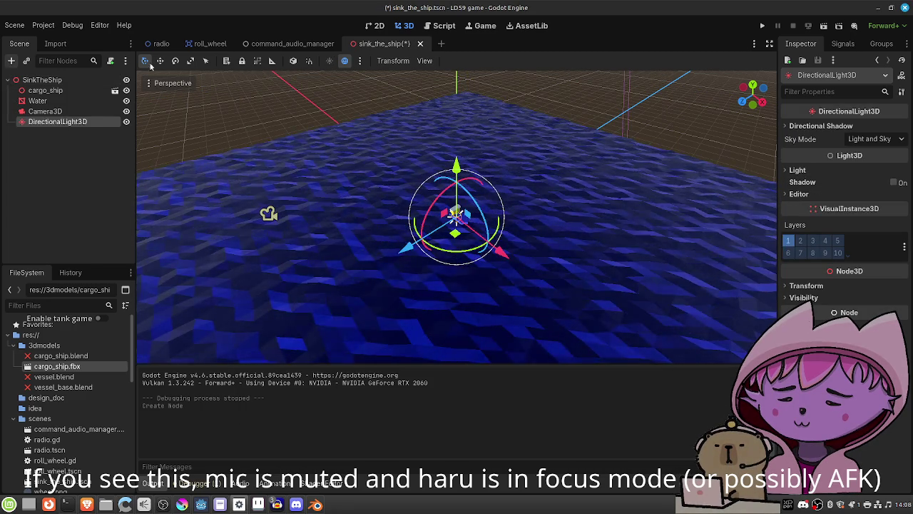
Set the DirectionalLight3D's sky mode to Sky Only, then save and test-run the scene
left_click(867, 139)
left_click(864, 167)
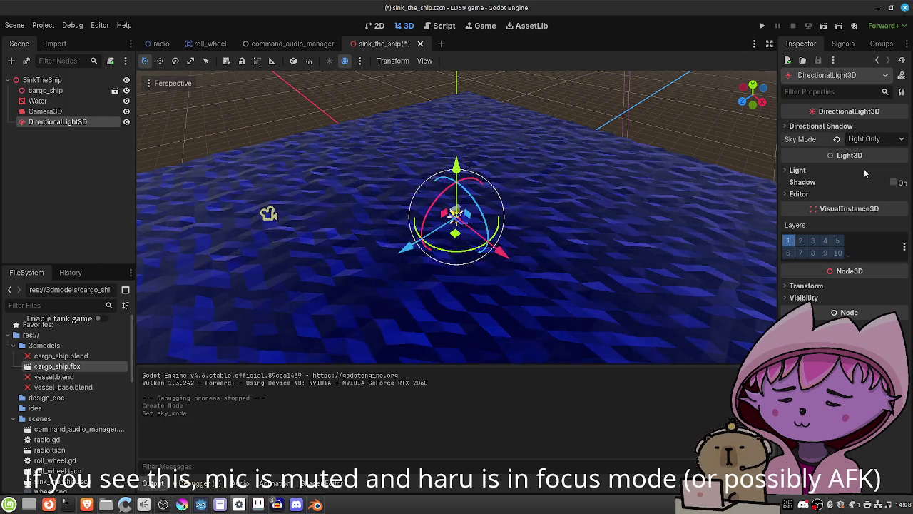
mouse_move(549, 298)
left_mouse_down()
mouse_move(598, 272)
mouse_move(606, 219)
mouse_move(579, 276)
mouse_move(464, 279)
left_mouse_up()
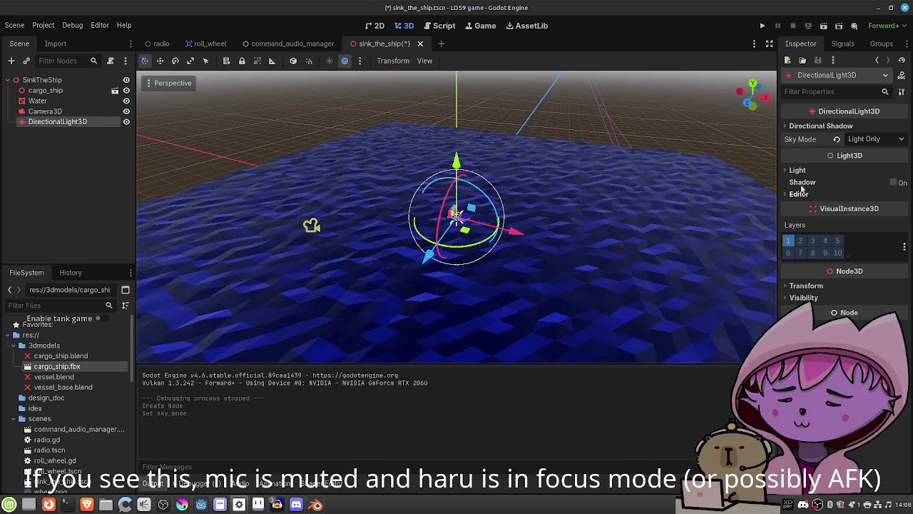
left_click(864, 138)
left_click(859, 177)
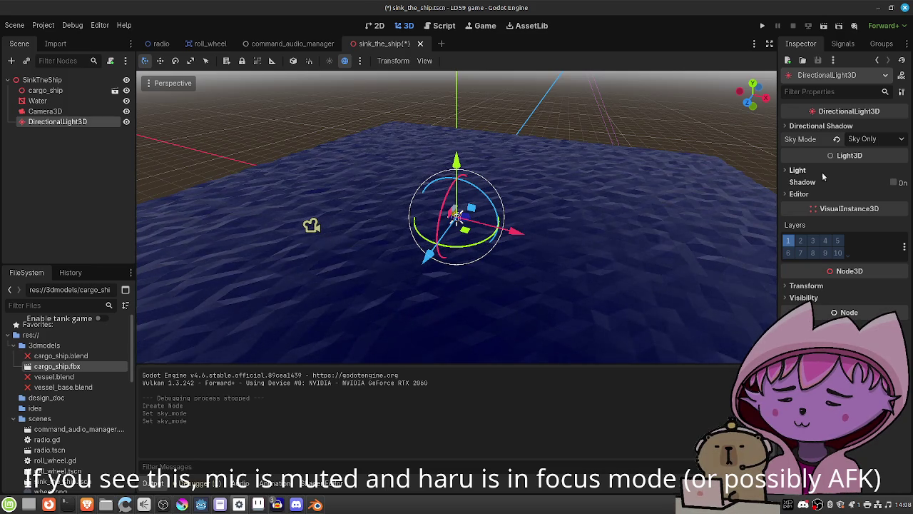
left_click(799, 170)
left_click(799, 170)
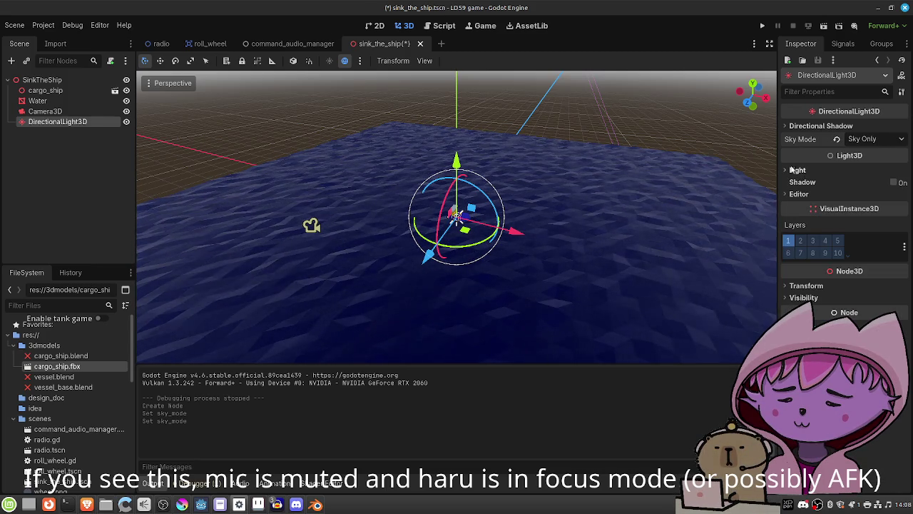
key("F5")
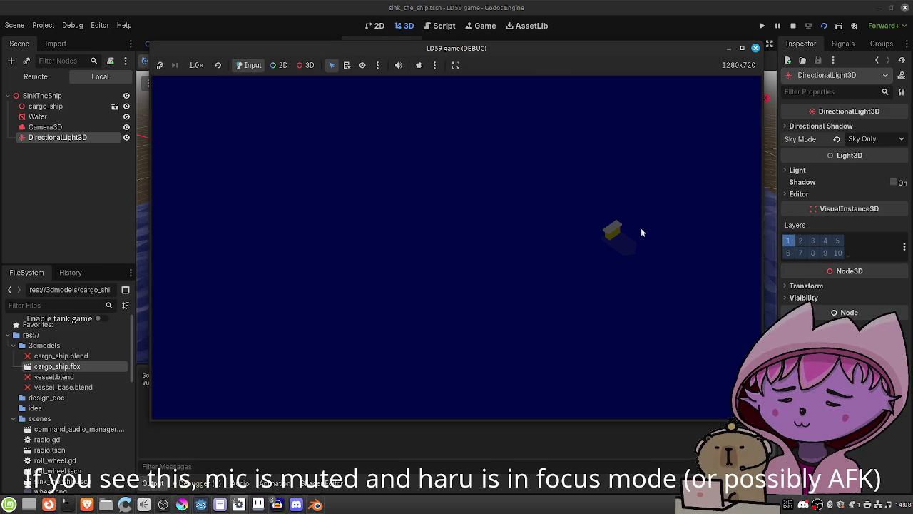
left_click(756, 48)
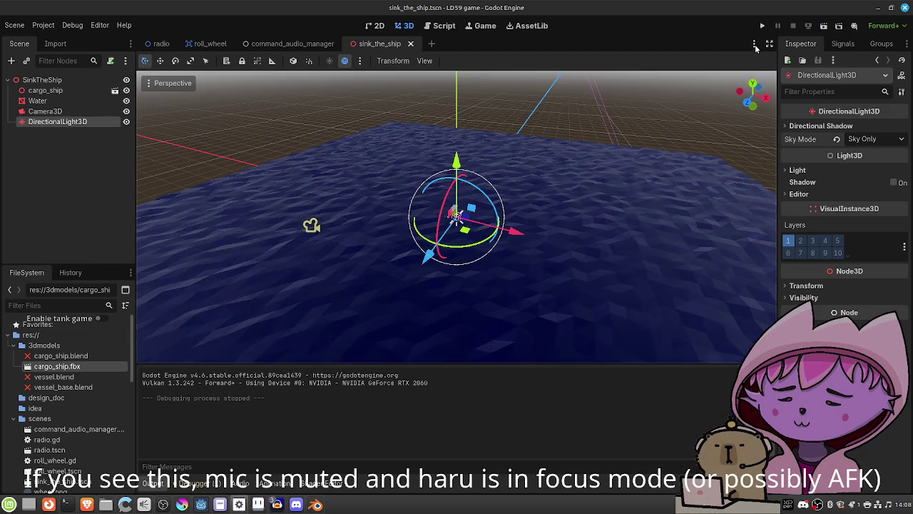
Switch the light to Light Only, raise it above the water and tilt it about 26 degrees
left_click(863, 140)
left_click(872, 166)
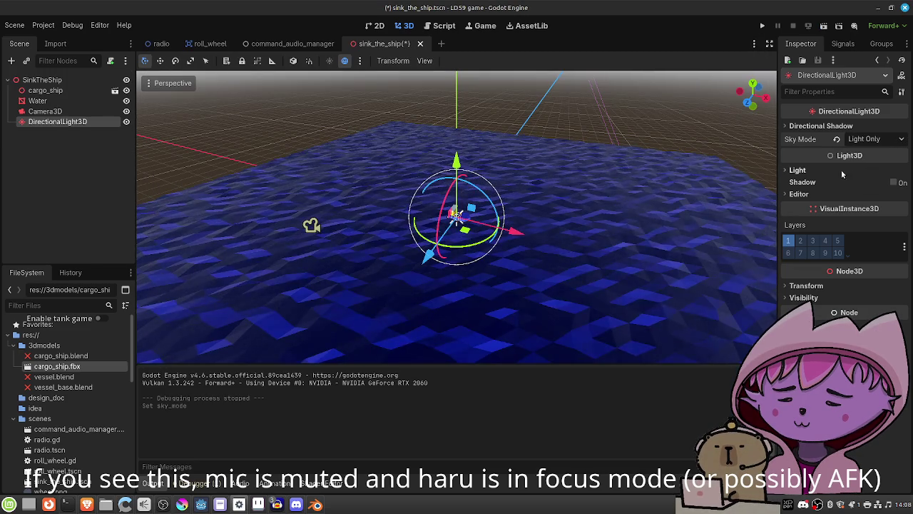
left_click(871, 170)
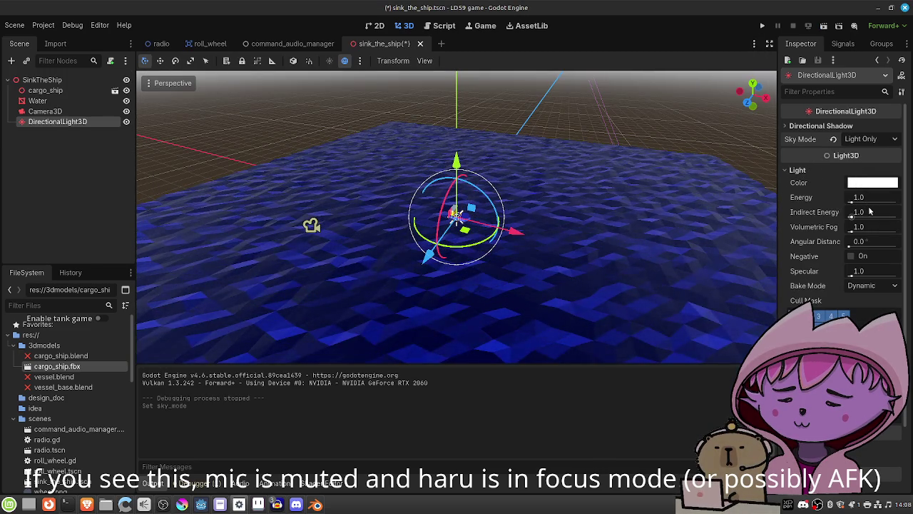
left_click_drag(457, 163, 457, 86)
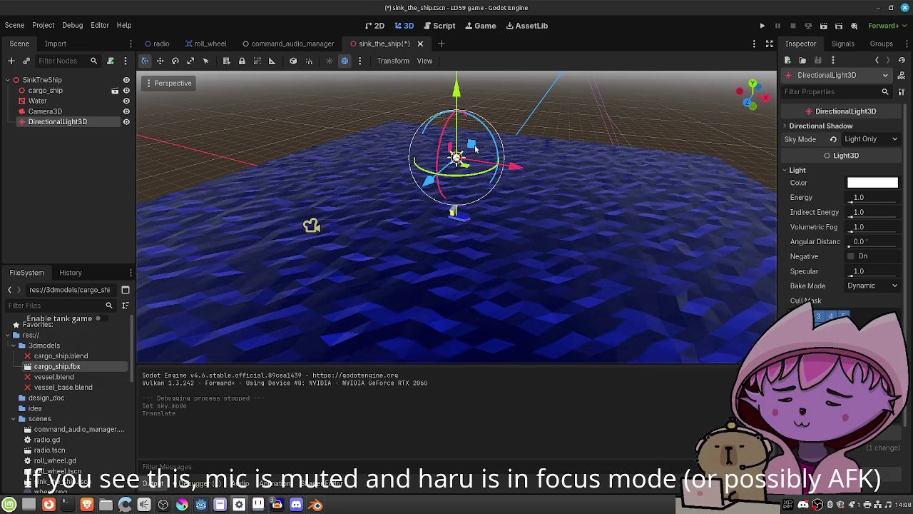
mouse_move(466, 170)
left_mouse_down()
mouse_move(500, 154)
mouse_move(475, 210)
mouse_move(378, 212)
mouse_move(354, 184)
mouse_move(436, 221)
mouse_move(444, 205)
mouse_move(402, 204)
mouse_move(386, 129)
mouse_move(445, 229)
left_mouse_up()
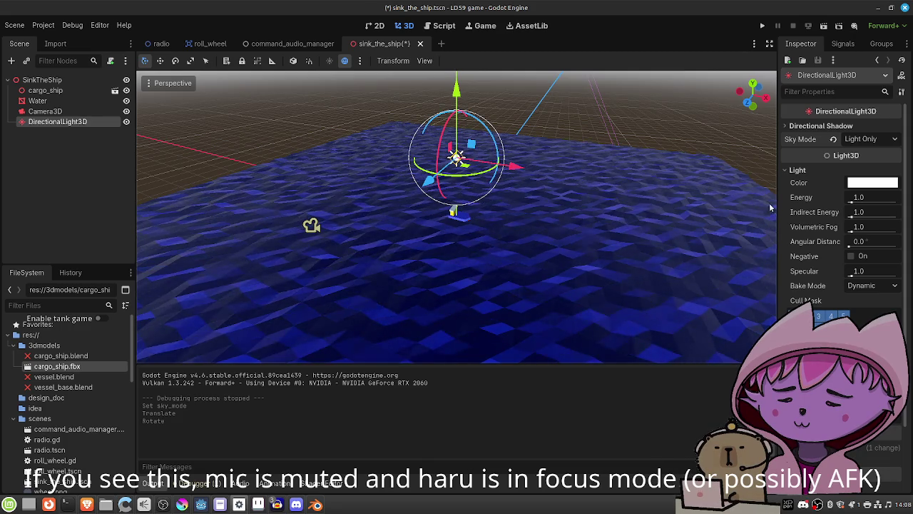
Raise the light's energy to 2.426 and test-run the game
mouse_move(853, 203)
left_mouse_down()
mouse_move(865, 203)
mouse_move(856, 204)
left_mouse_up()
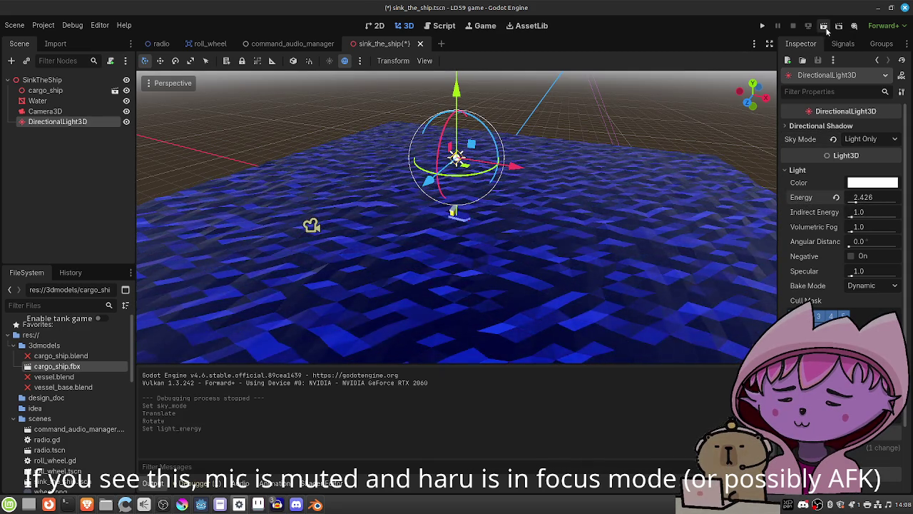
key("F6")
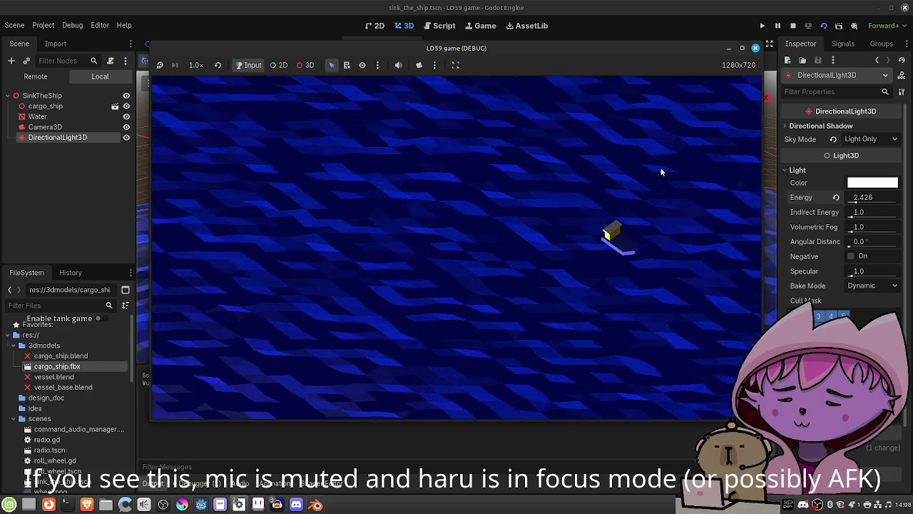
left_click(755, 49)
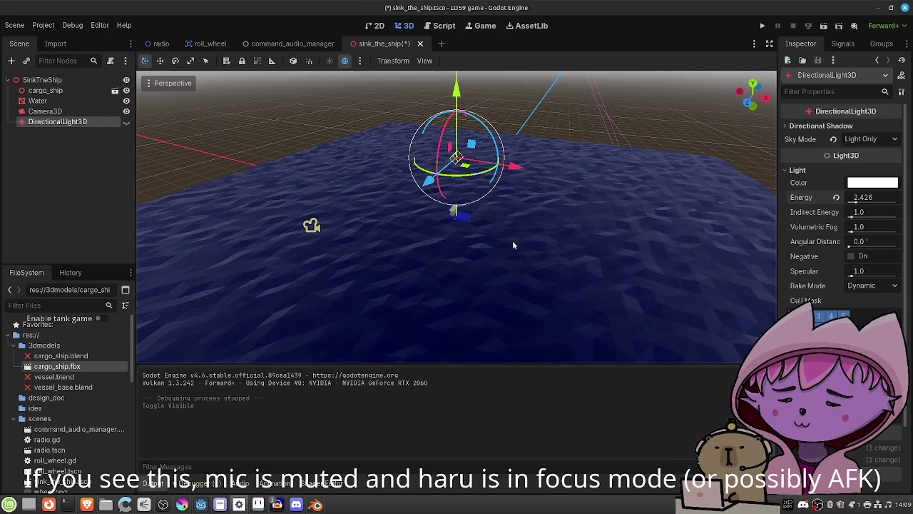
Save the scene and begin adding a child node under SinkTheShip
key("ctrl+s")
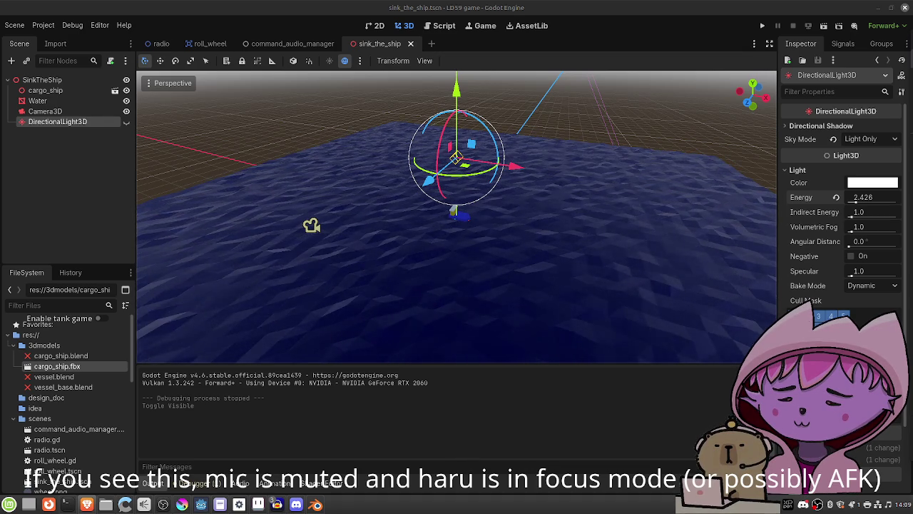
left_click(59, 82)
left_click(11, 62)
Create a WorldEnvironment node with a new Environment whose background mode is Sky
type("wo")
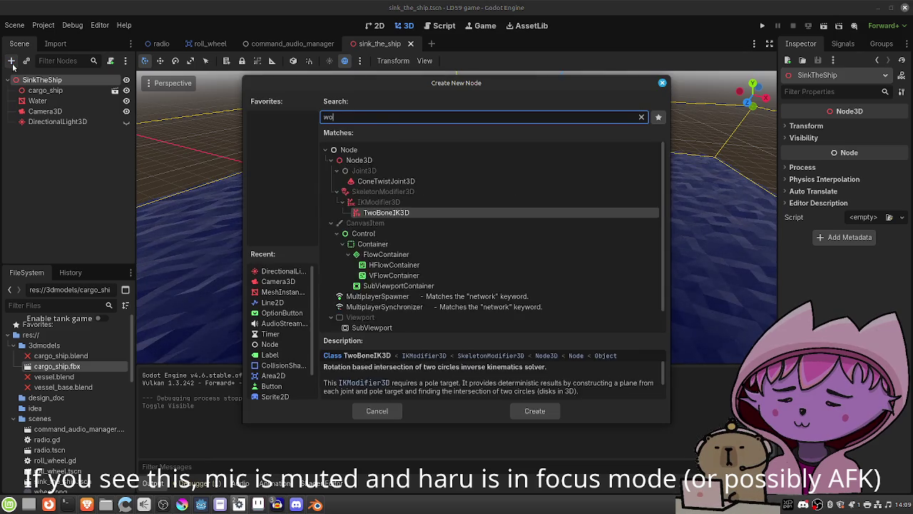
type("rld")
key("Return")
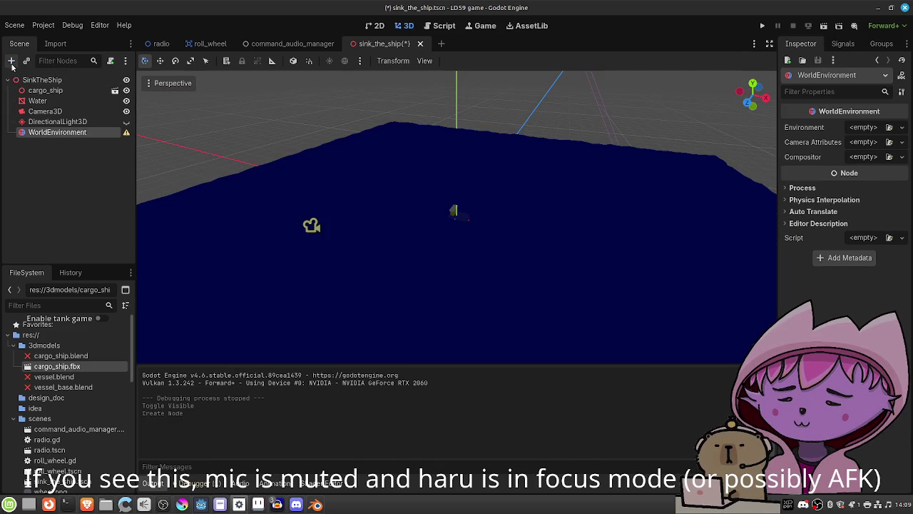
left_click(862, 128)
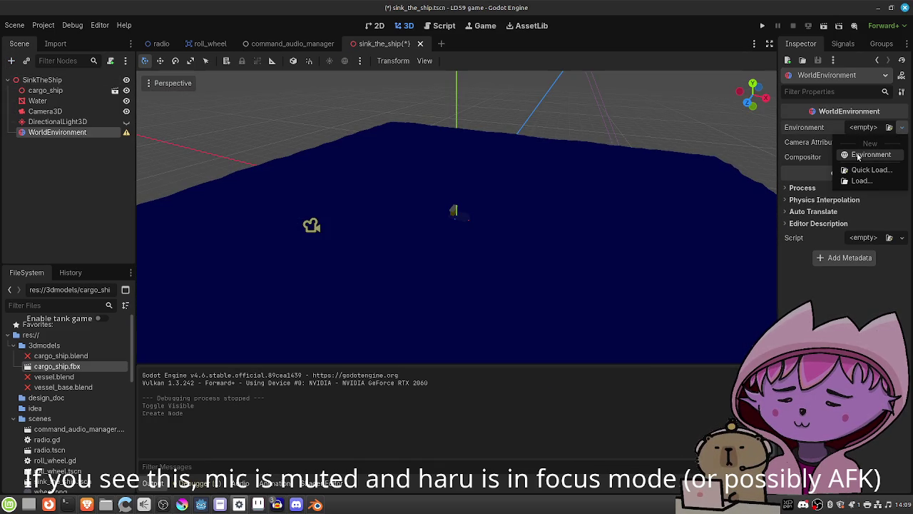
left_click(859, 156)
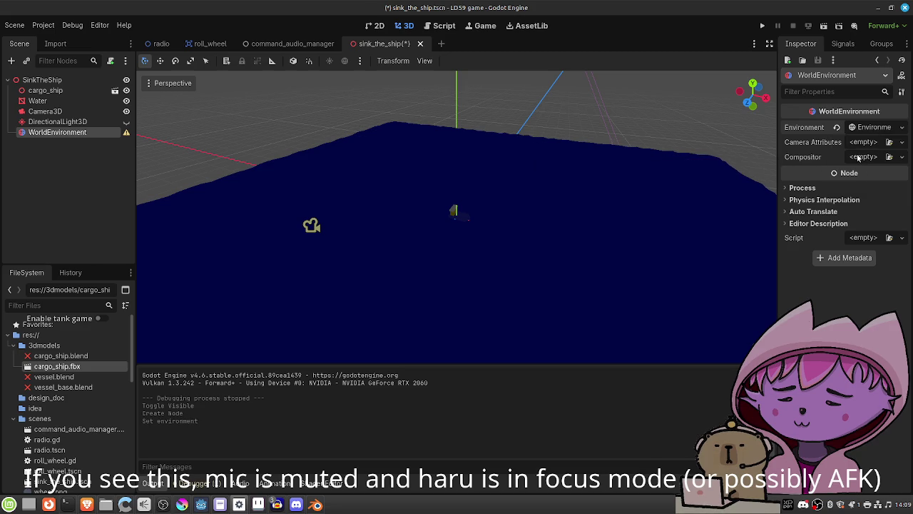
left_click(875, 128)
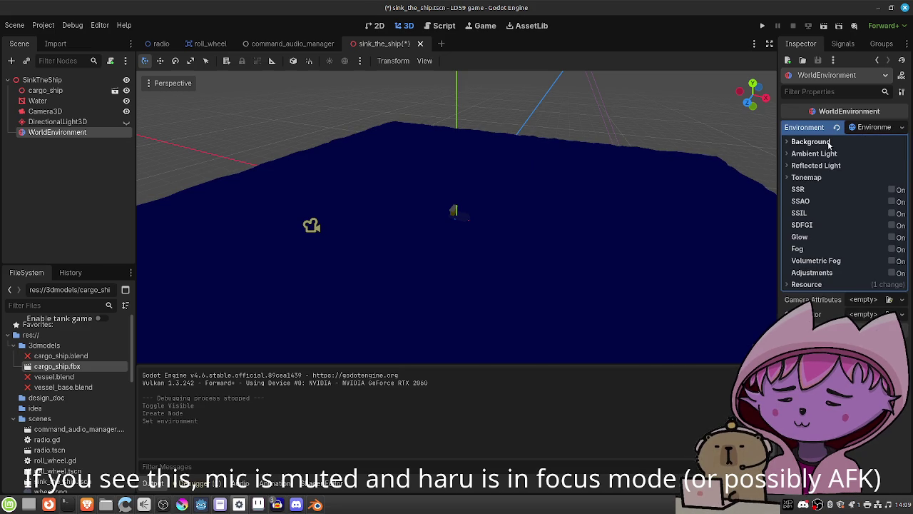
left_click(829, 143)
left_click(864, 154)
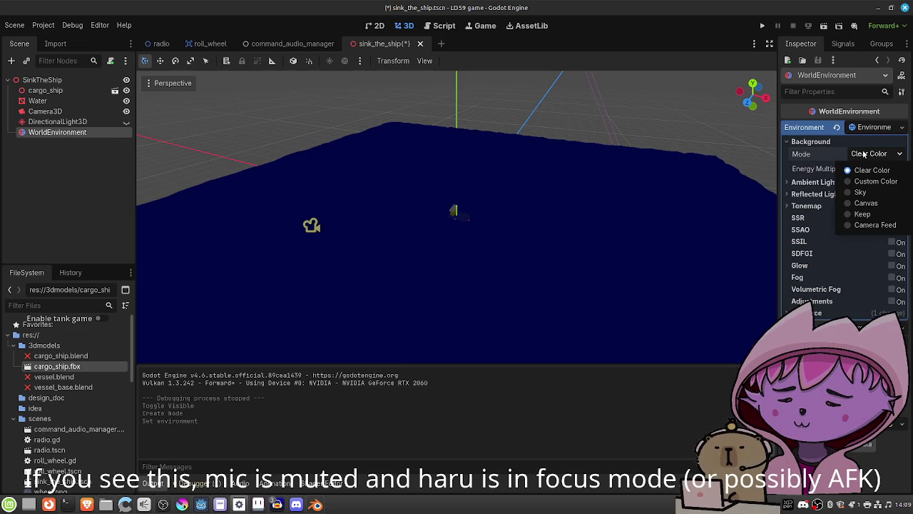
left_click(869, 190)
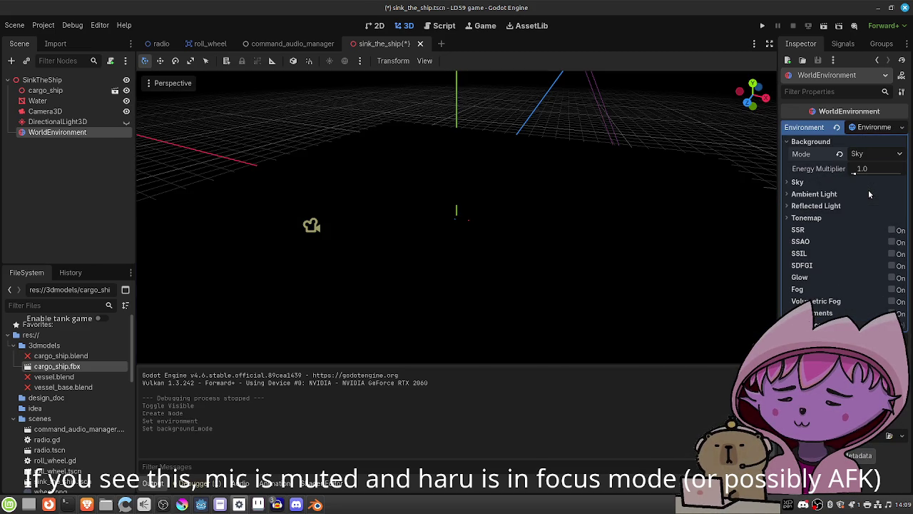
Give the Environment a new Sky using a PanoramaSkyMaterial
left_click(828, 183)
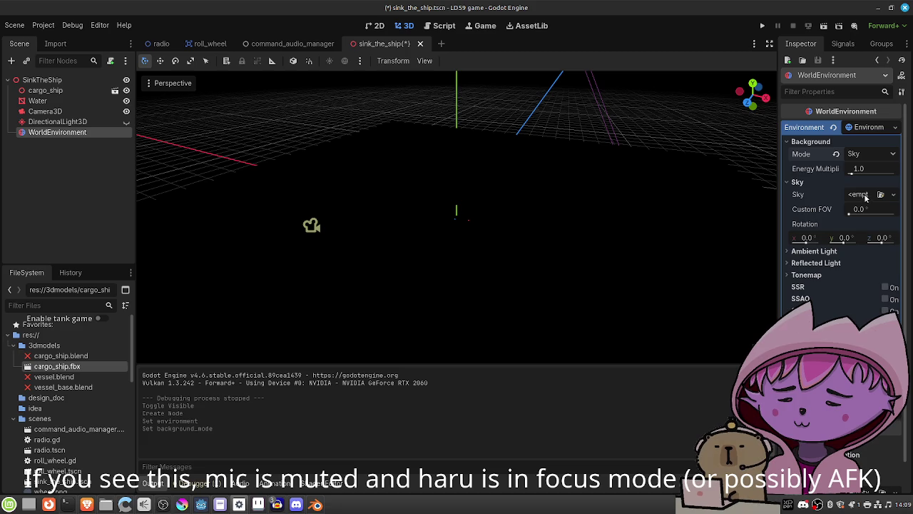
left_click(865, 196)
left_click(849, 222)
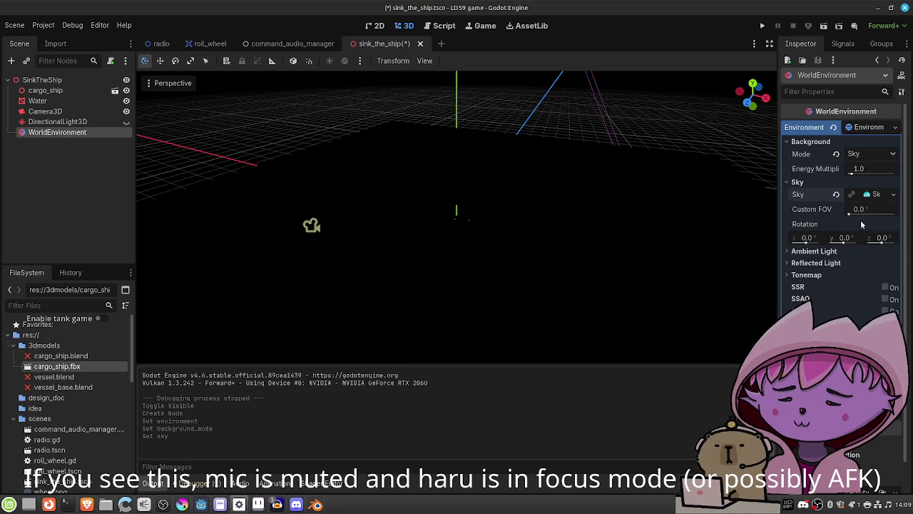
left_click(866, 195)
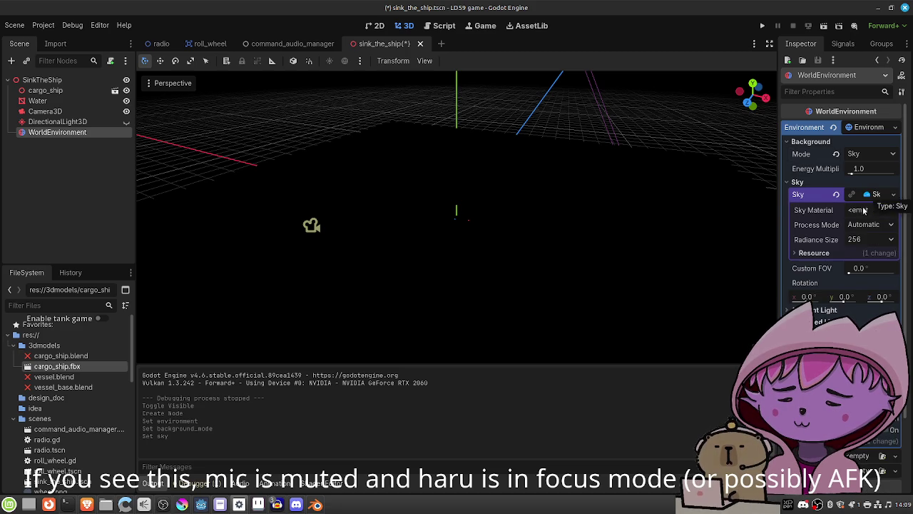
left_click(863, 210)
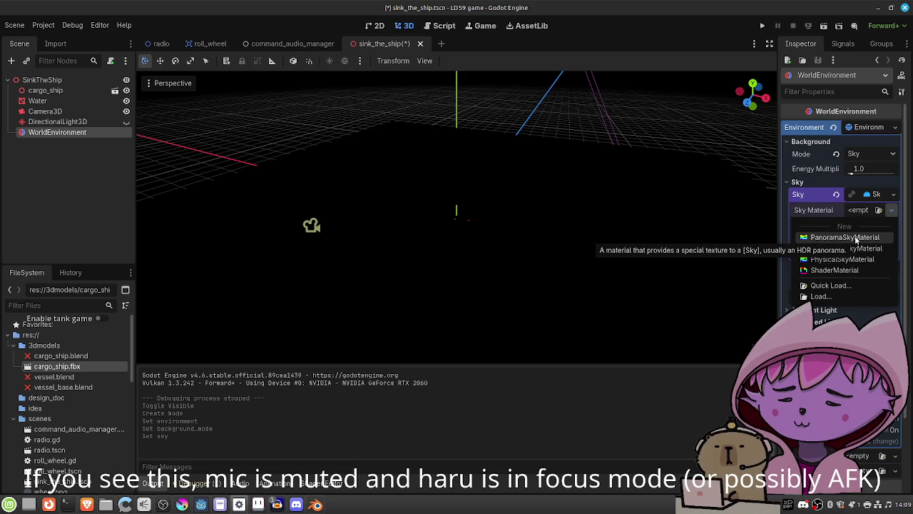
left_click(855, 236)
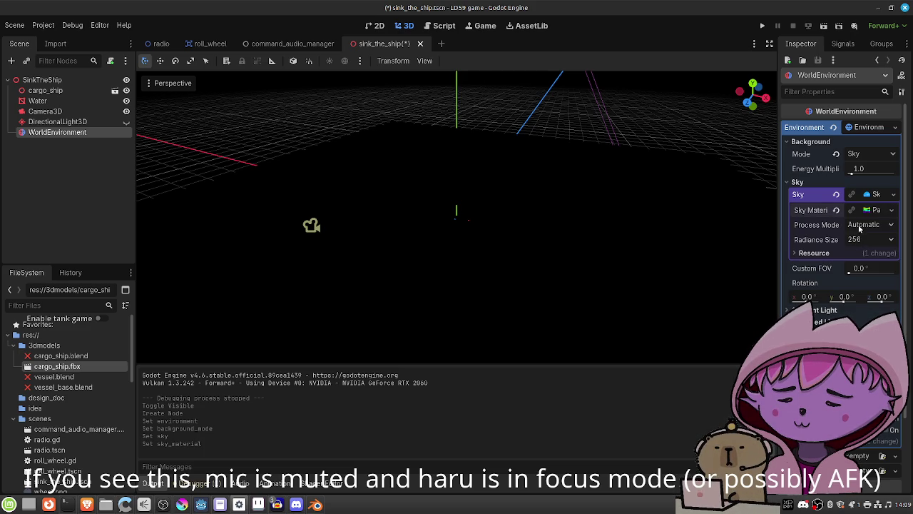
Look through the panorama texture and sky material options without changing anything
left_click(870, 211)
left_click(863, 226)
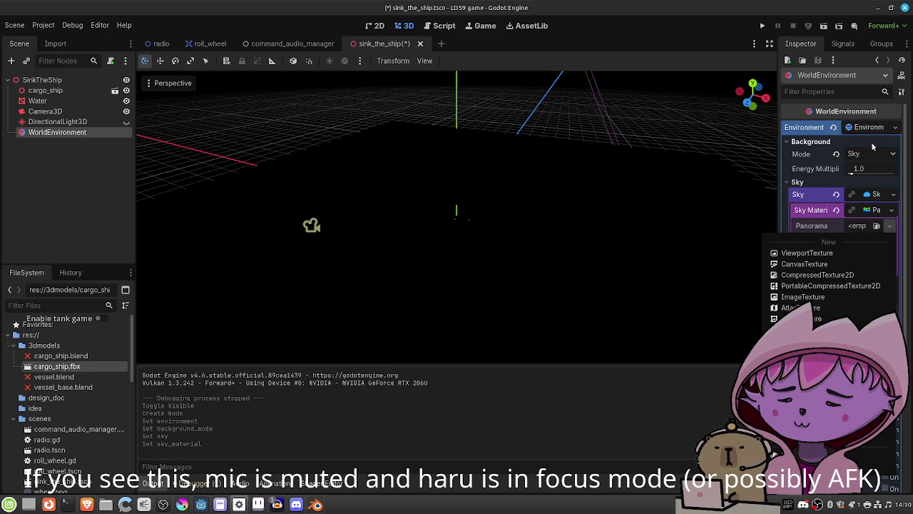
key("Escape")
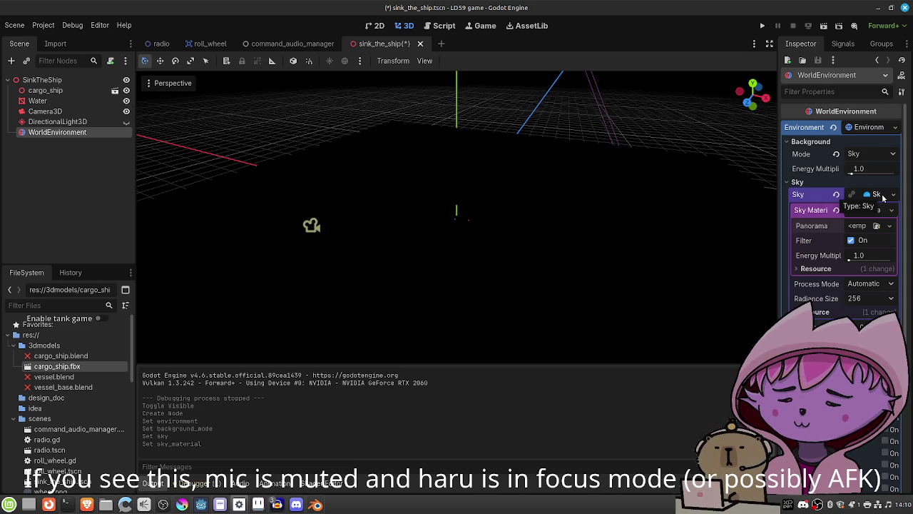
left_click(863, 227)
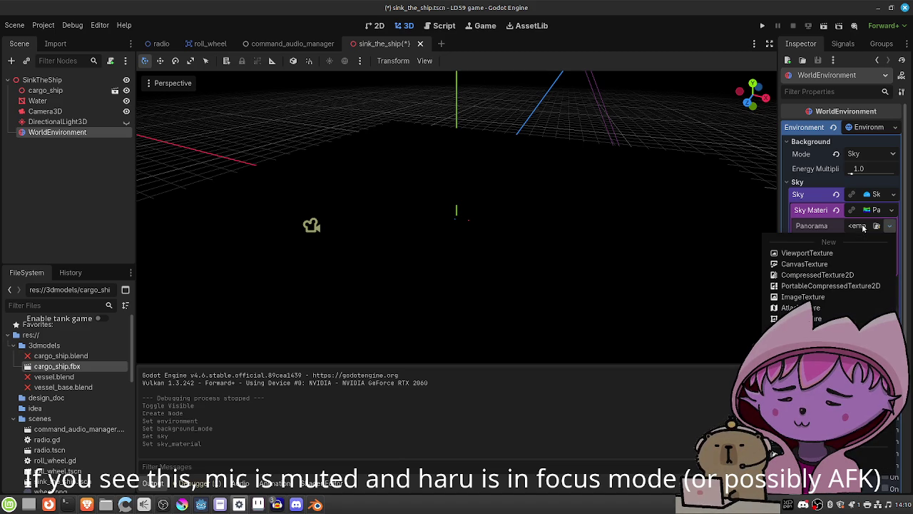
left_click(863, 227)
left_click(893, 211)
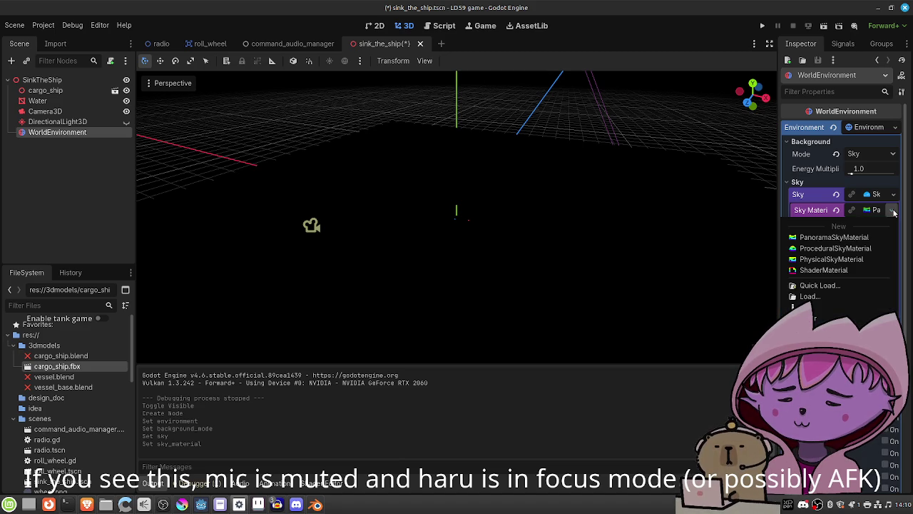
left_click(893, 200)
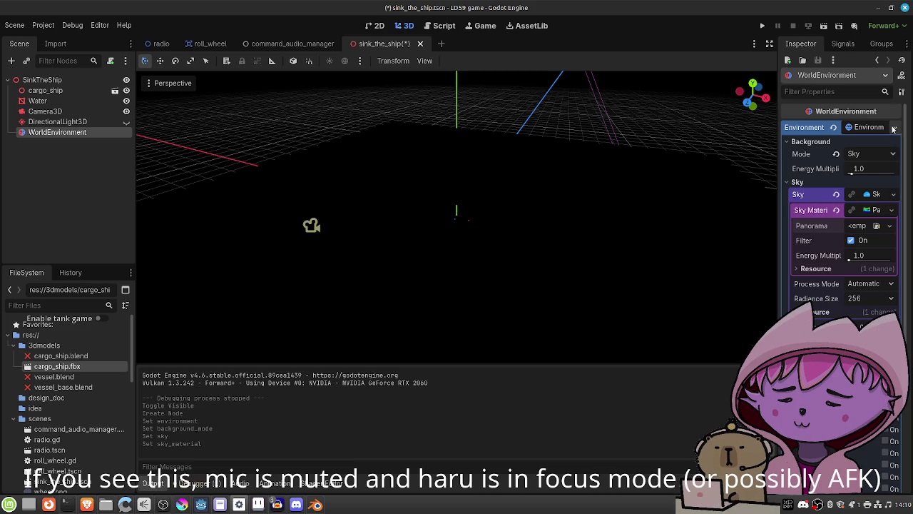
Clear the Environment resource and replace it with a fresh New Environment
left_click(894, 127)
left_click(835, 203)
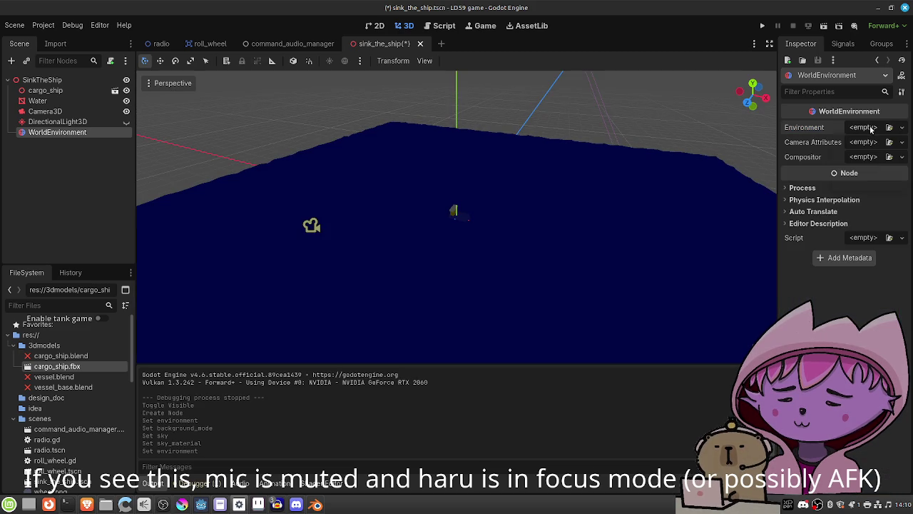
left_click(871, 129)
left_click(868, 154)
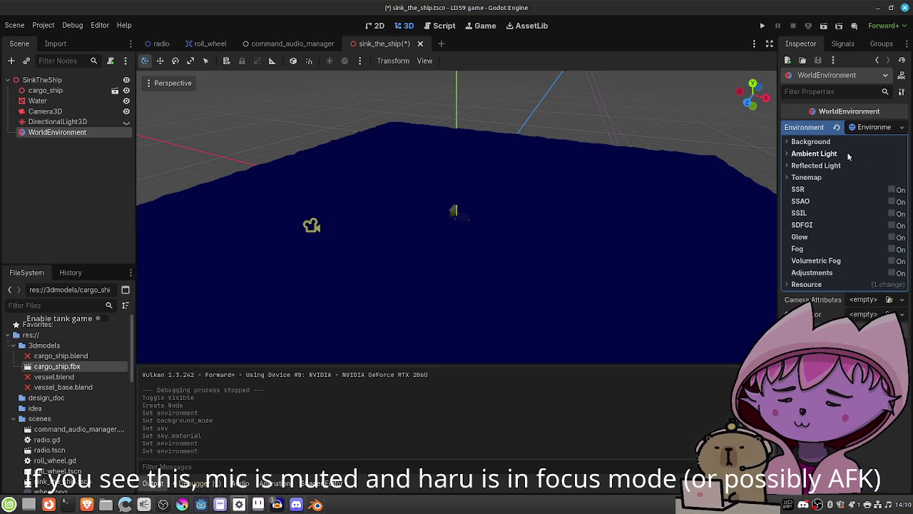